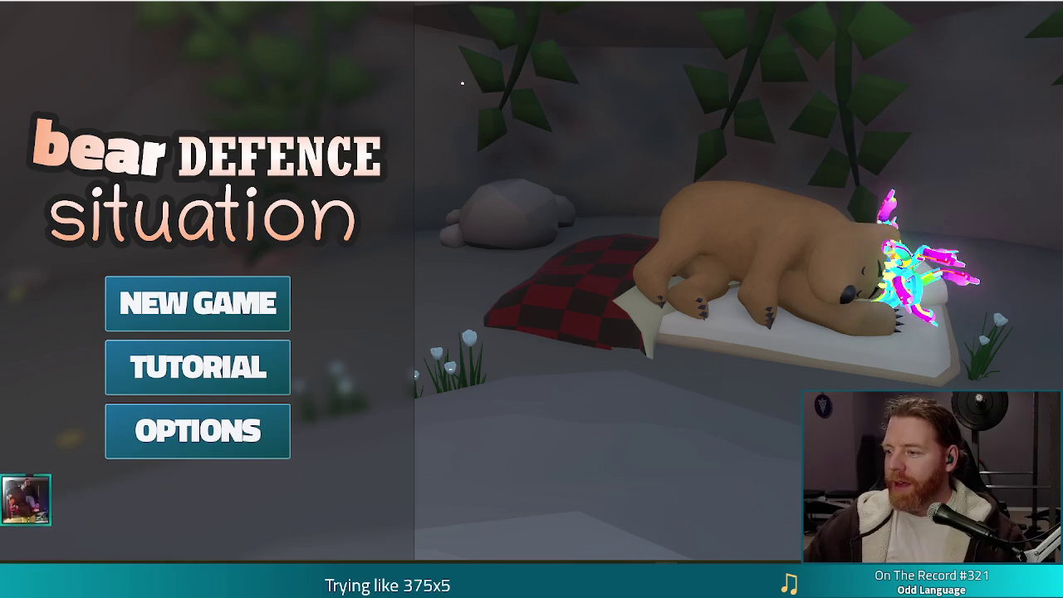
- Lower the system volume, start a new game, browse the shop, then open the wishing well
{"action": "key", "text": "XF86AudioLowerVolume"}
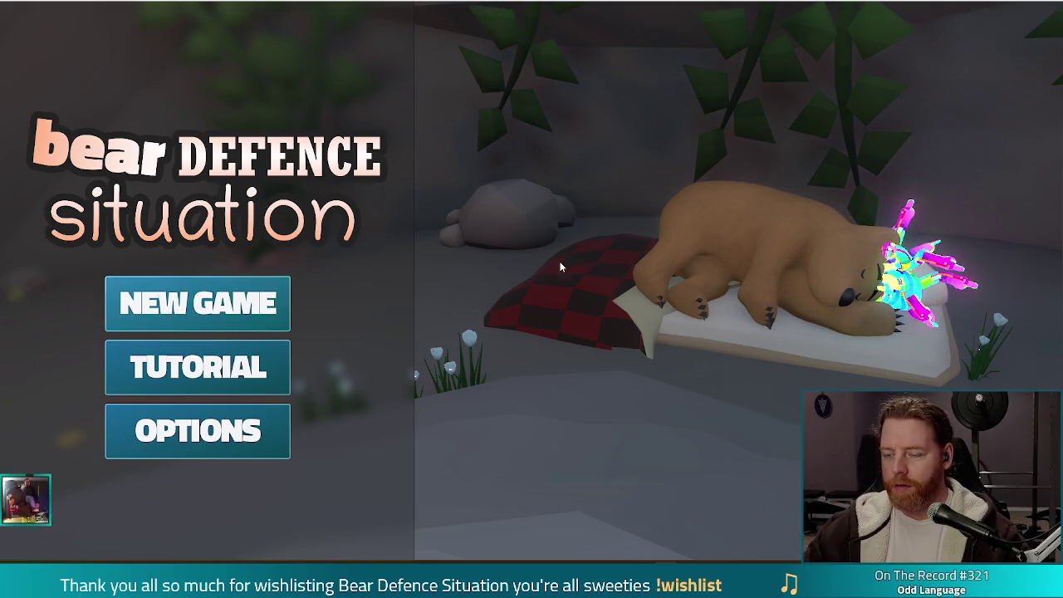
{"action": "left_click", "coordinate": [247, 309]}
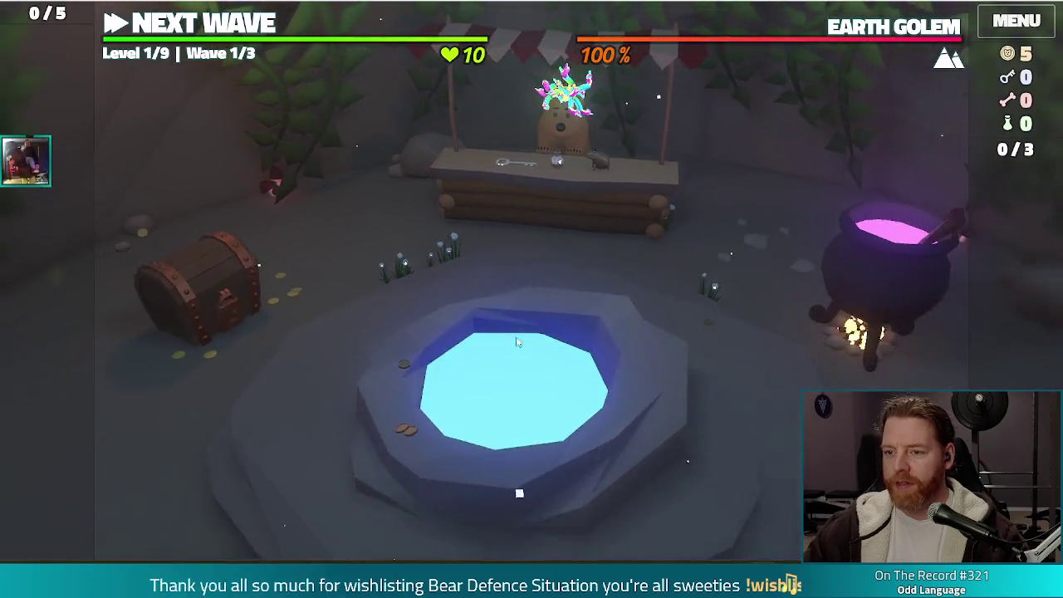
{"action": "left_click", "coordinate": [514, 197]}
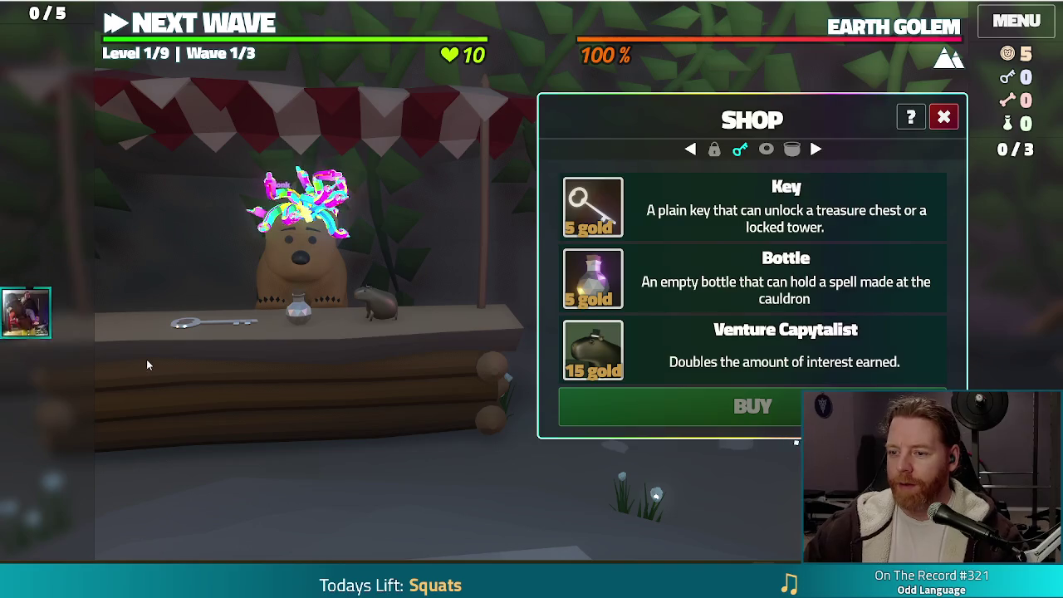
{"action": "left_click", "coordinate": [944, 117]}
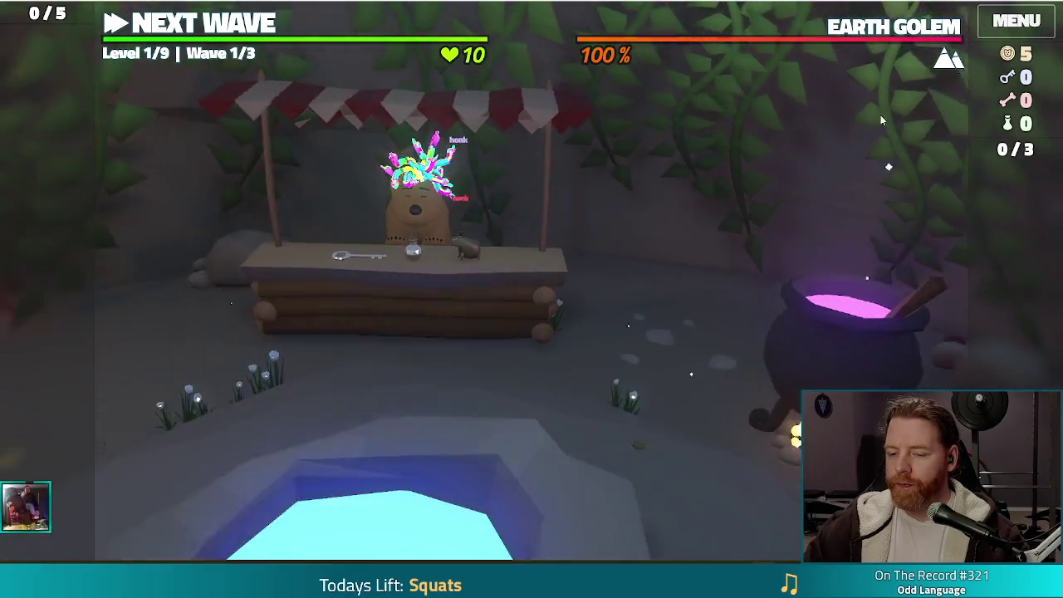
{"action": "left_click", "coordinate": [621, 362]}
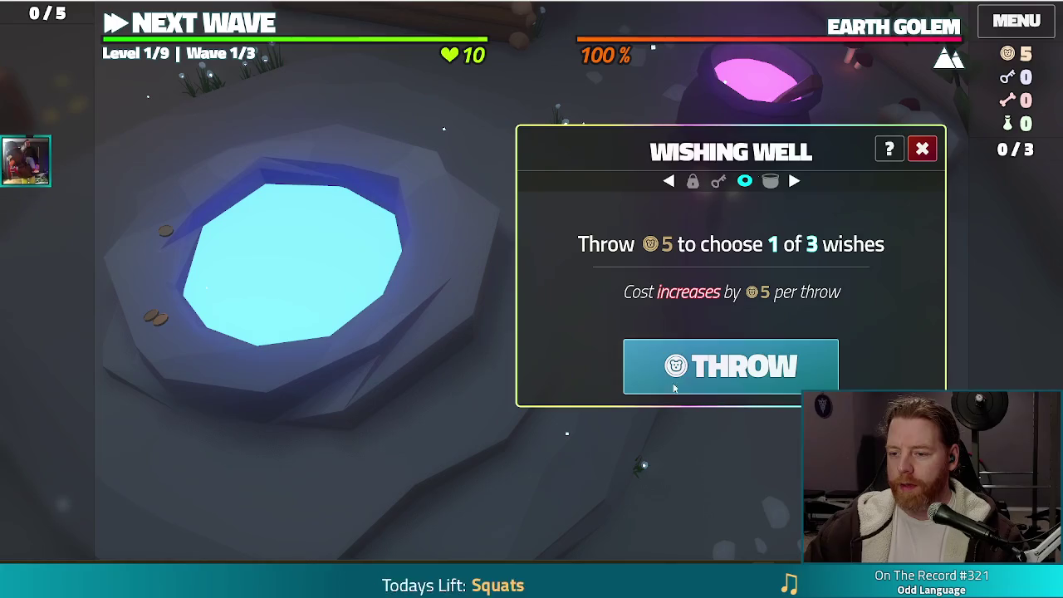
- Throw 5 coins at the wishing well and take the Training Wheels wish
{"action": "left_click", "coordinate": [628, 364]}
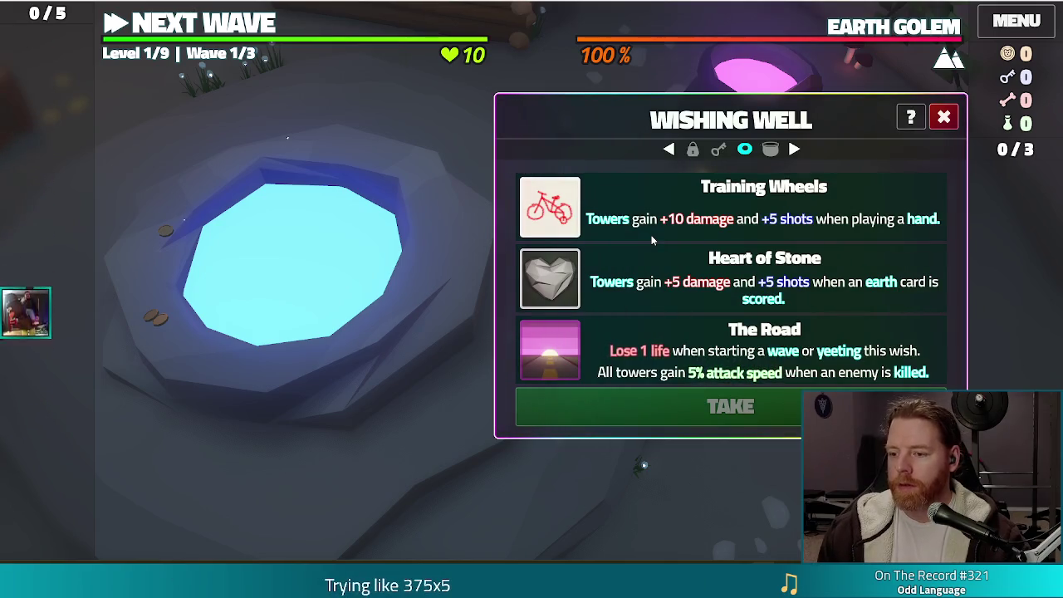
{"action": "left_click", "coordinate": [944, 118]}
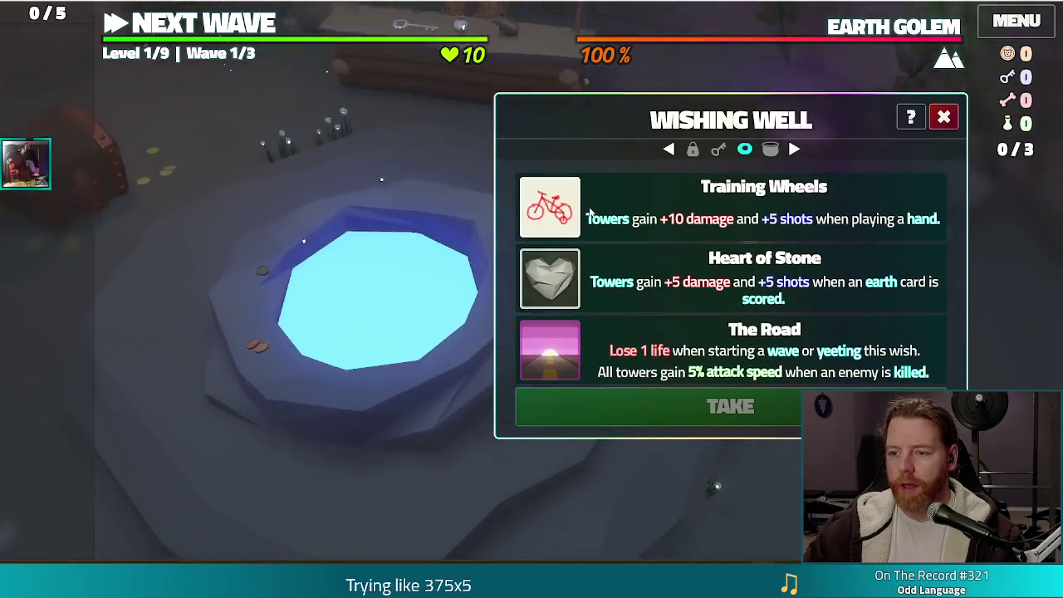
{"action": "left_click", "coordinate": [689, 418]}
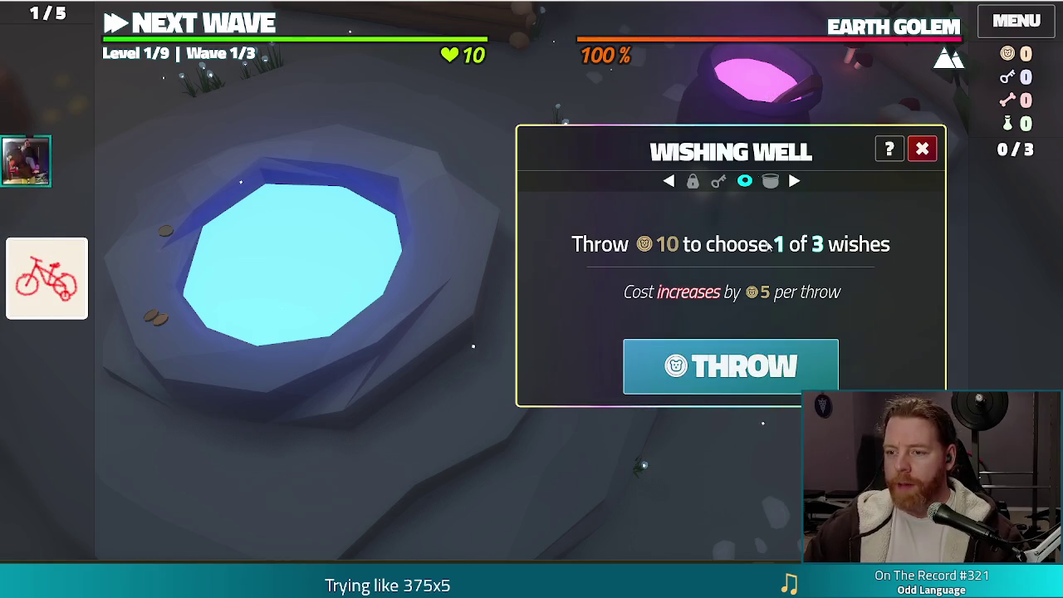
- Run test_kit in the console, throw for Jackpot, Stocked Up and Charmed wishes, then close the panel
{"action": "key", "text": "grave"}
{"action": "type", "text": "test_kit"}
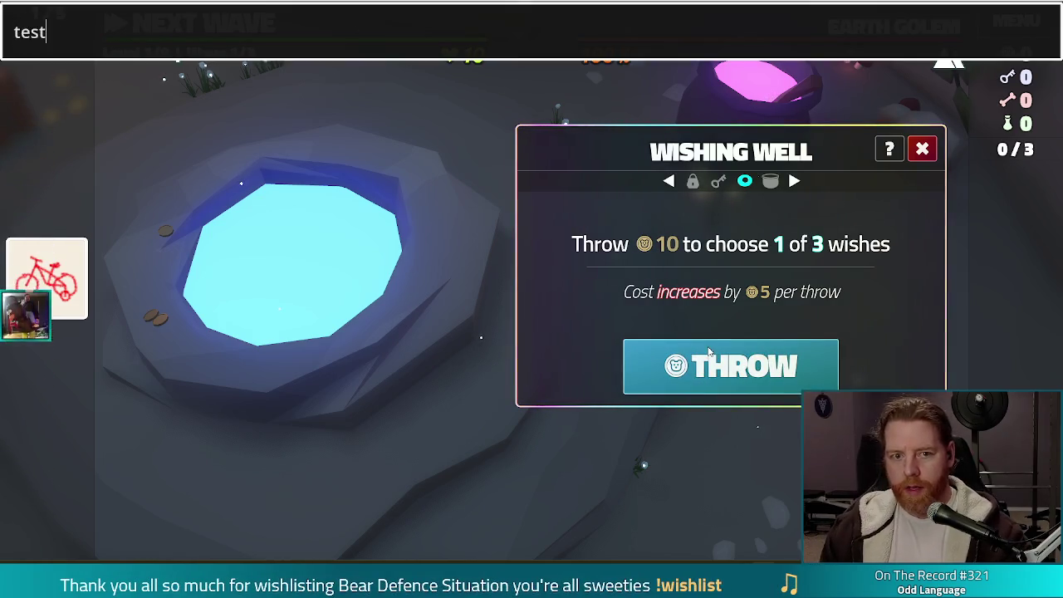
{"action": "key", "text": "Return"}
{"action": "left_click", "coordinate": [709, 351]}
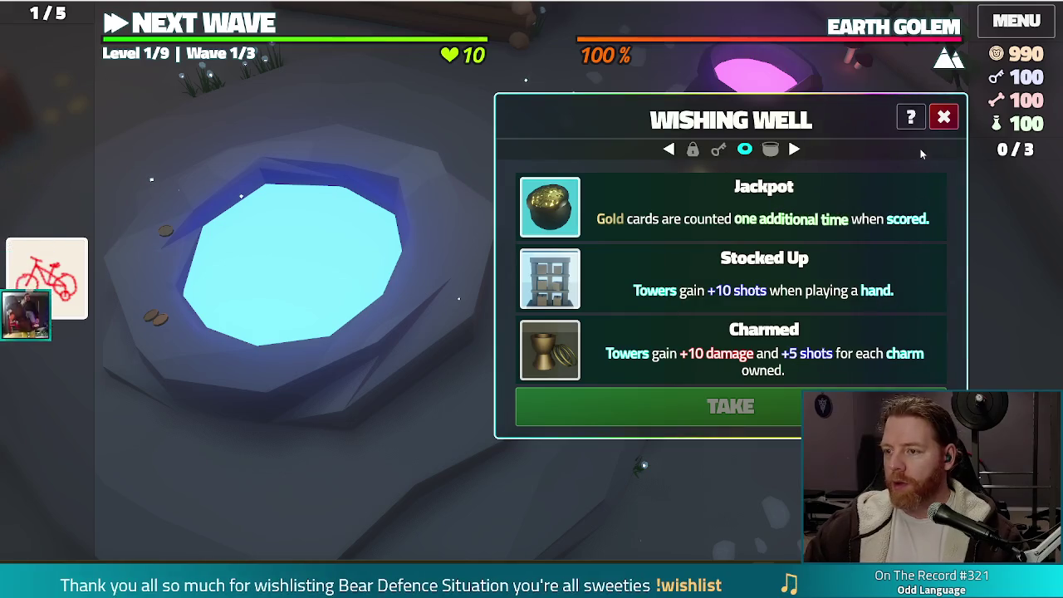
{"action": "left_click", "coordinate": [946, 118]}
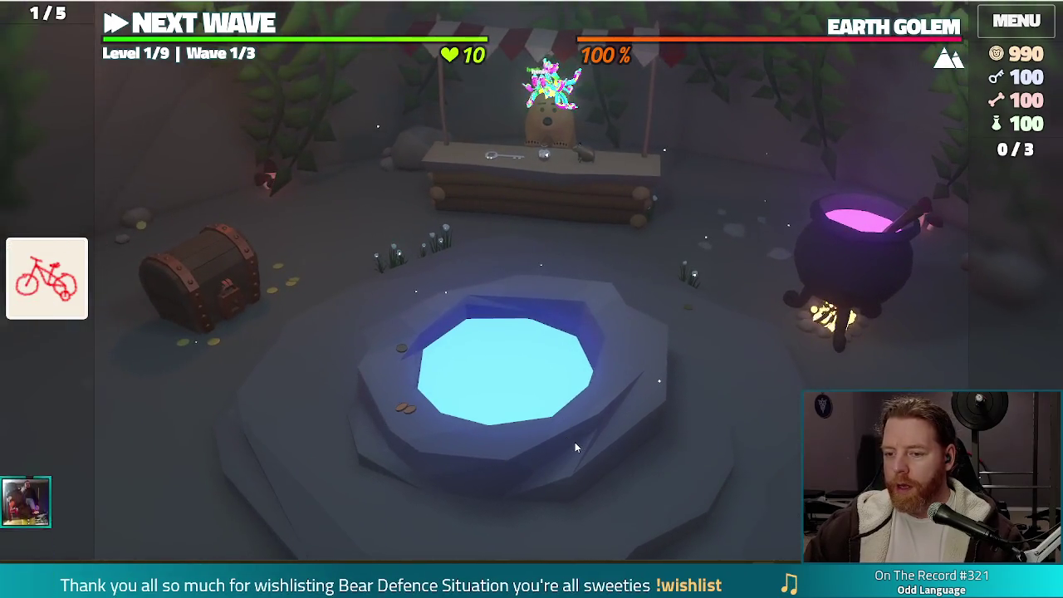
- Take the Jackpot wish, throw again, close the well and open the cauldron
{"action": "left_click", "coordinate": [575, 442]}
{"action": "left_click", "coordinate": [557, 207]}
{"action": "left_click", "coordinate": [582, 407]}
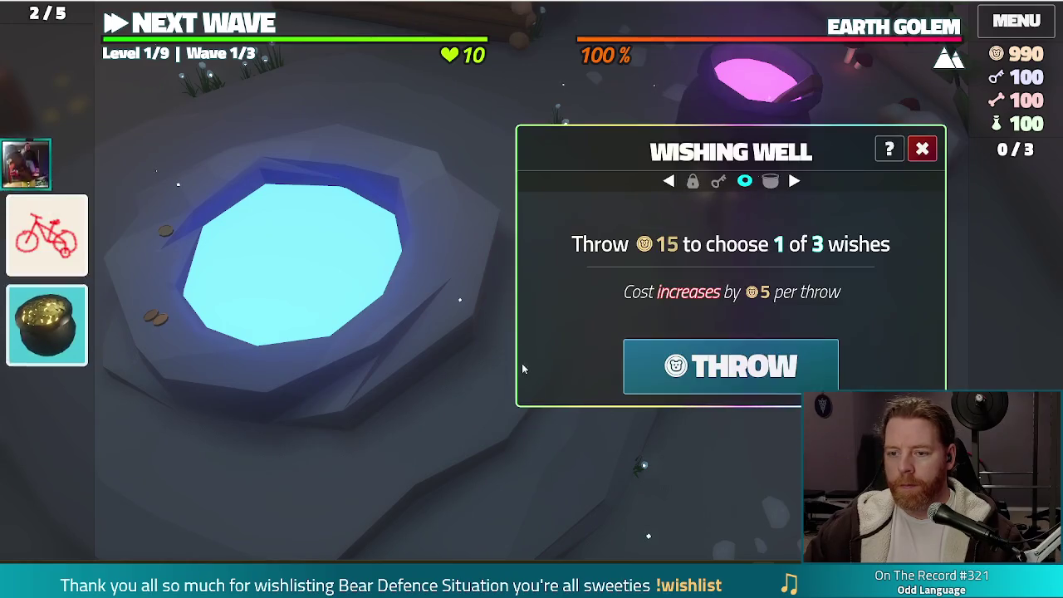
{"action": "left_click", "coordinate": [712, 383]}
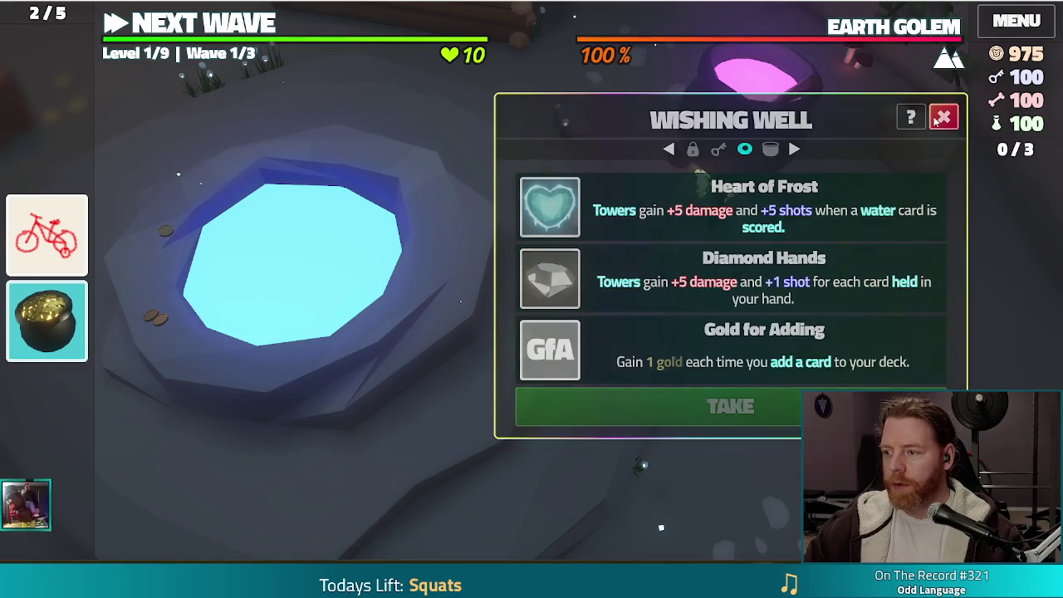
{"action": "left_click", "coordinate": [945, 117]}
{"action": "left_click", "coordinate": [878, 270]}
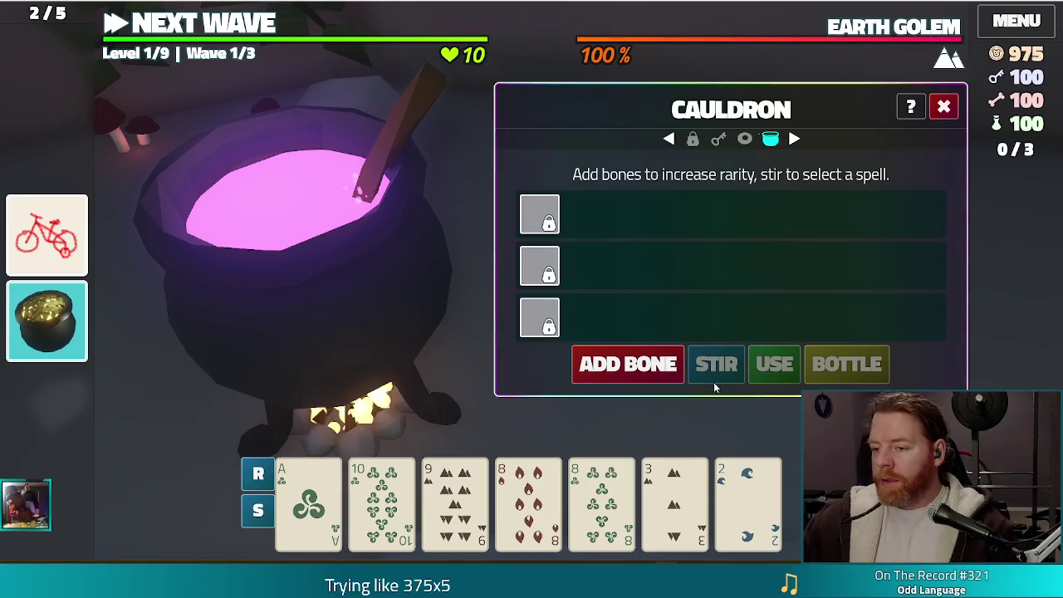
- Close the cauldron, check the wishing well's TAKE button among the three wishes, then close it
{"action": "left_click", "coordinate": [516, 432]}
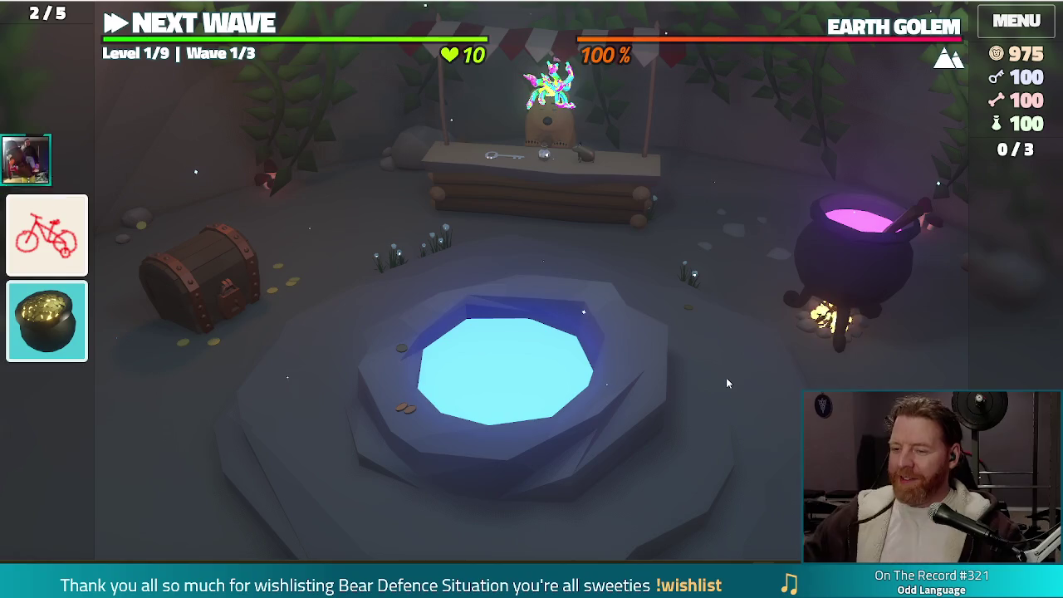
{"action": "left_click", "coordinate": [615, 403]}
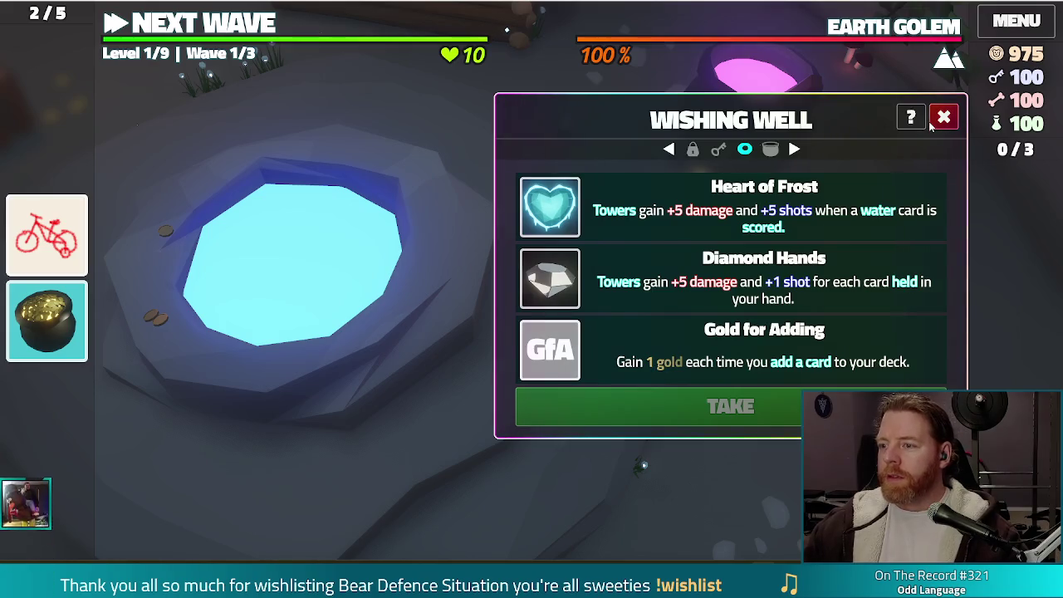
{"action": "left_click", "coordinate": [942, 120]}
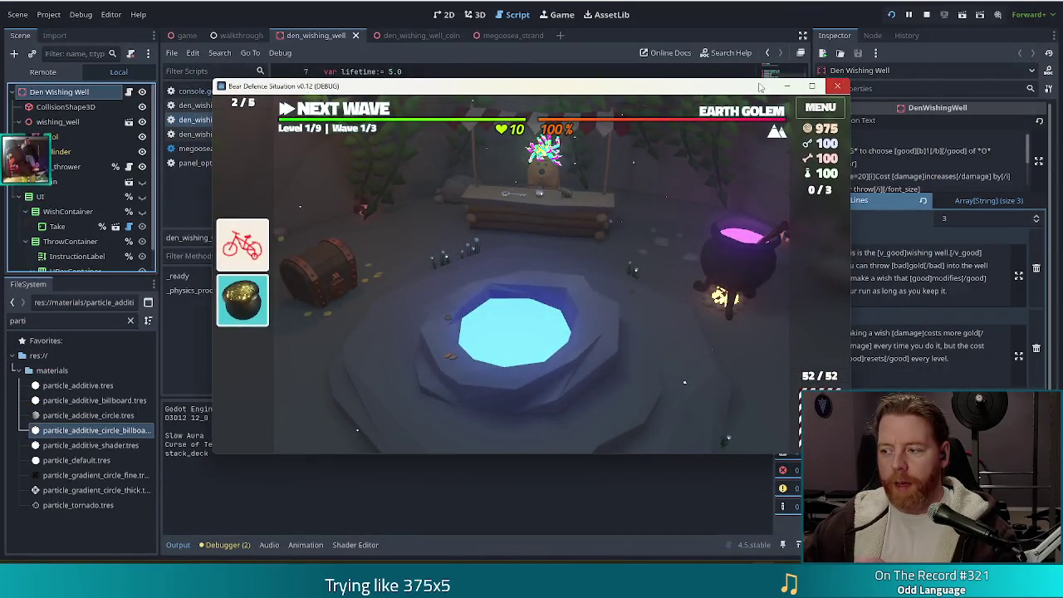
- Stop the playtest, make the UI node visible in 2D, and select the Throw node
{"action": "left_click", "coordinate": [837, 86]}
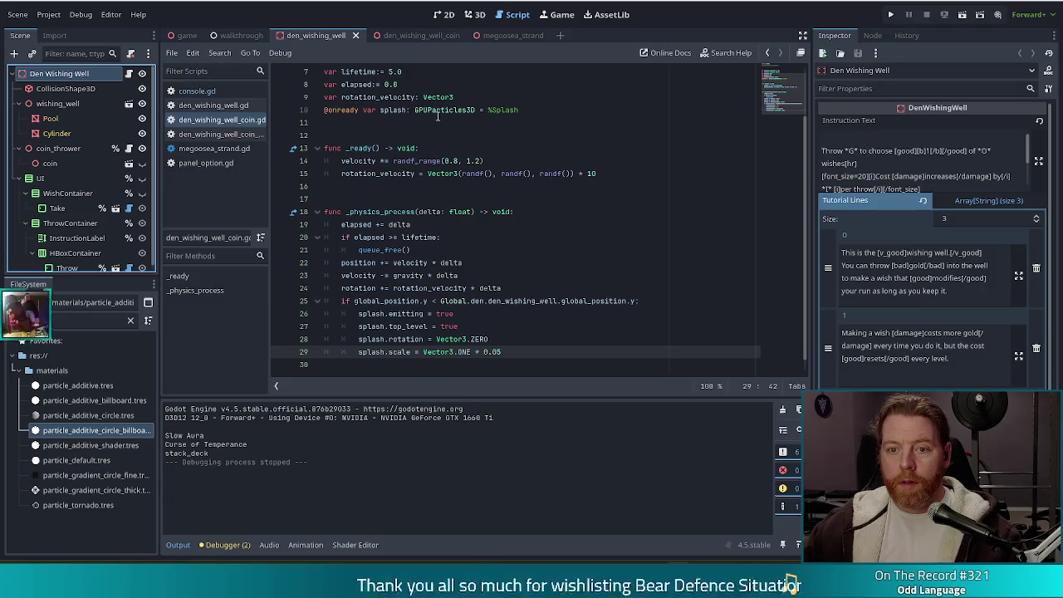
{"action": "left_click", "coordinate": [448, 15]}
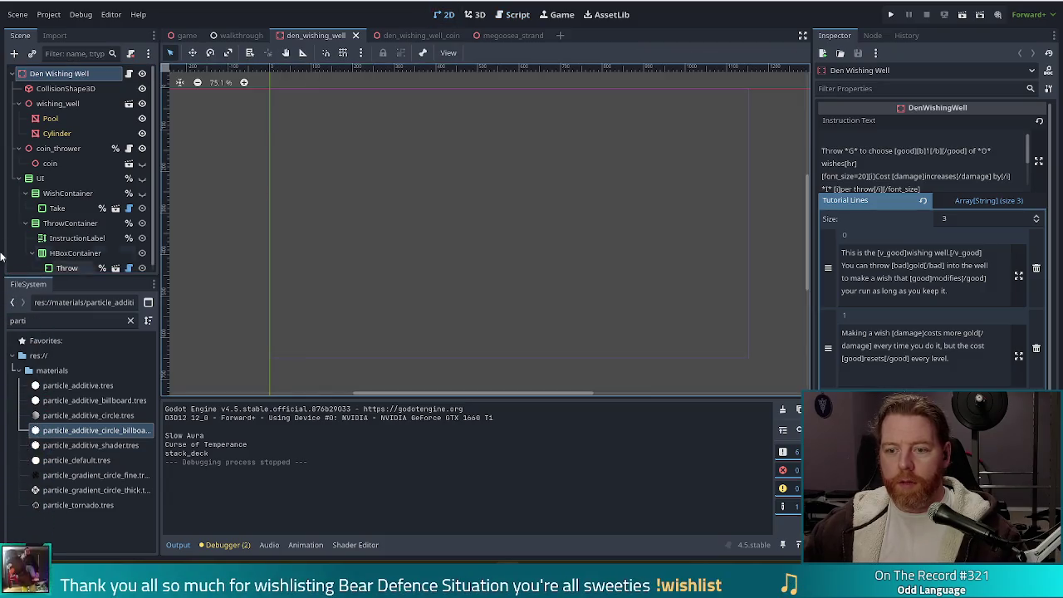
{"action": "left_click", "coordinate": [142, 180]}
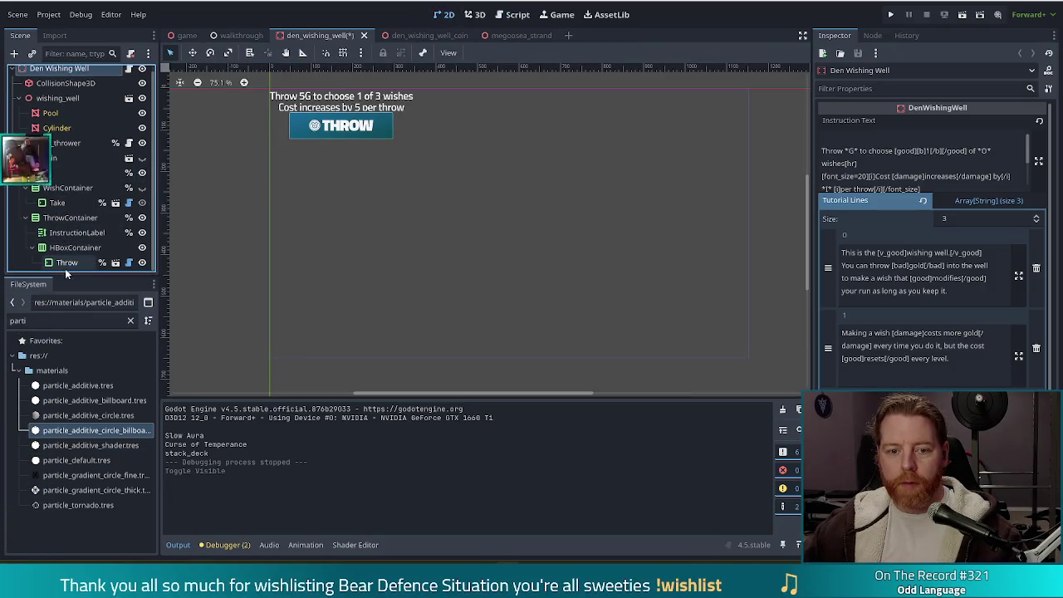
{"action": "left_click", "coordinate": [67, 262]}
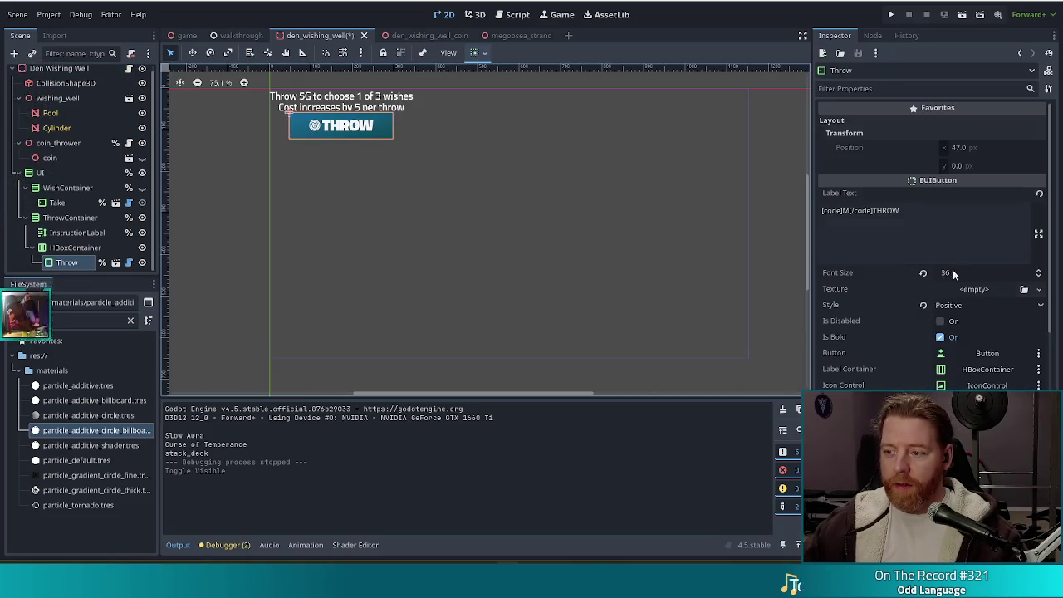
- Give the Take button font size 36 and label text '[code]+[/code]TAKE', then save the scene
{"action": "left_click", "coordinate": [57, 202]}
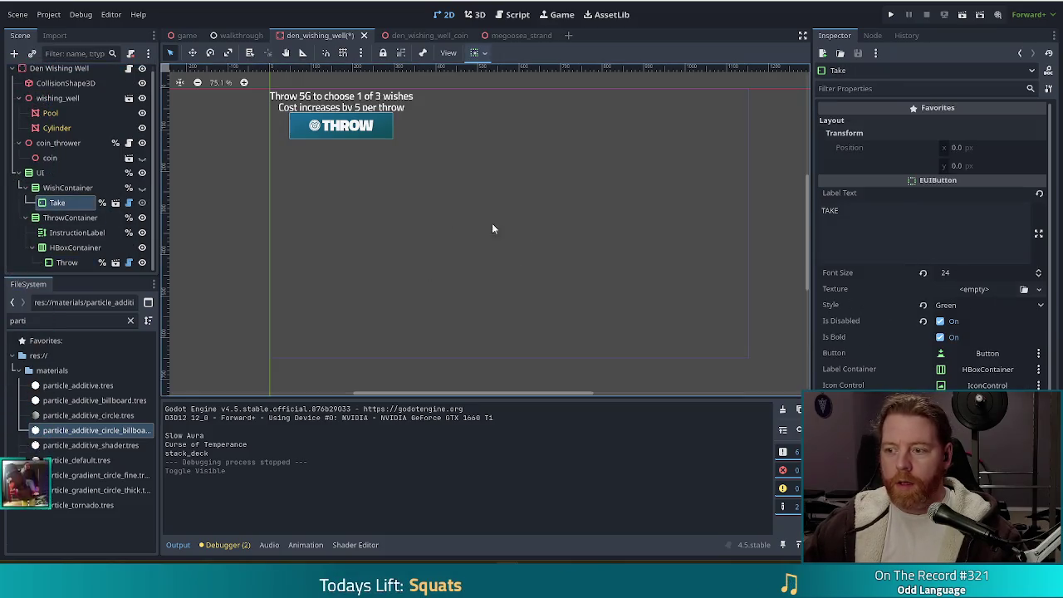
{"action": "left_click", "coordinate": [966, 274]}
{"action": "type", "text": "36"}
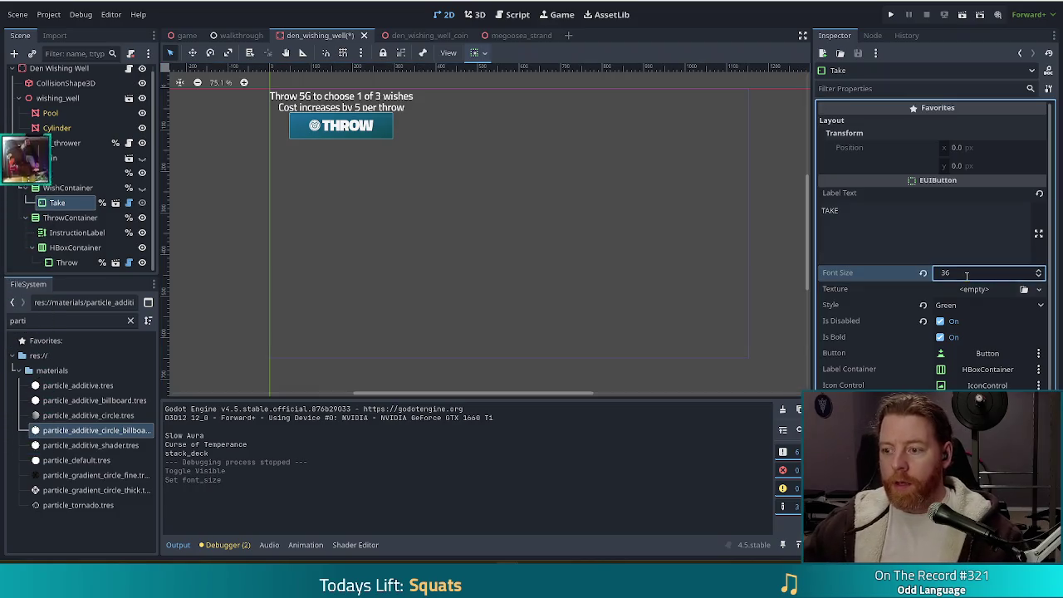
{"action": "left_click", "coordinate": [66, 263]}
{"action": "left_click", "coordinate": [937, 230]}
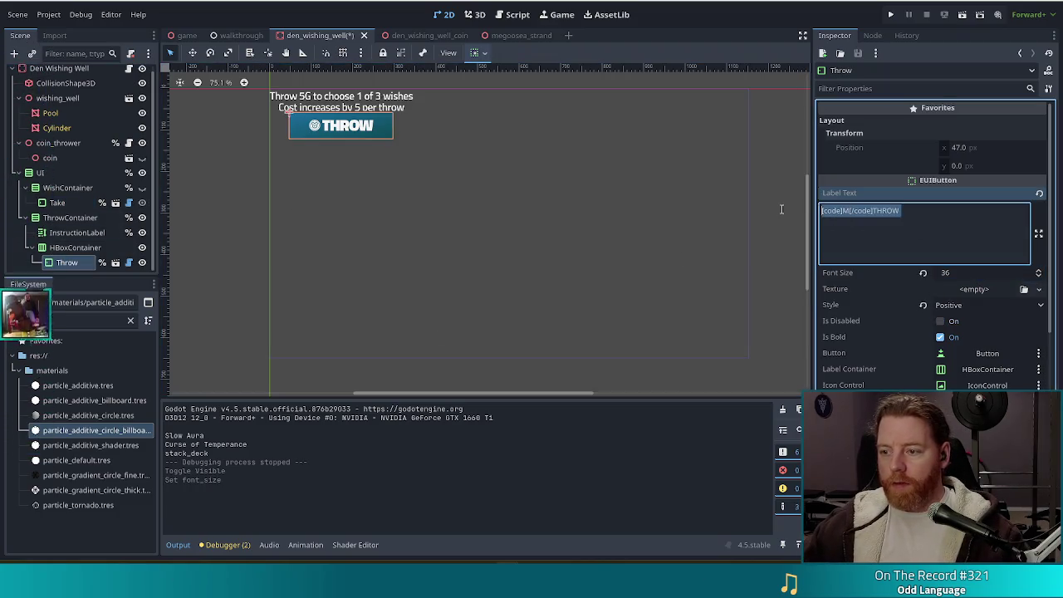
{"action": "left_click", "coordinate": [57, 203]}
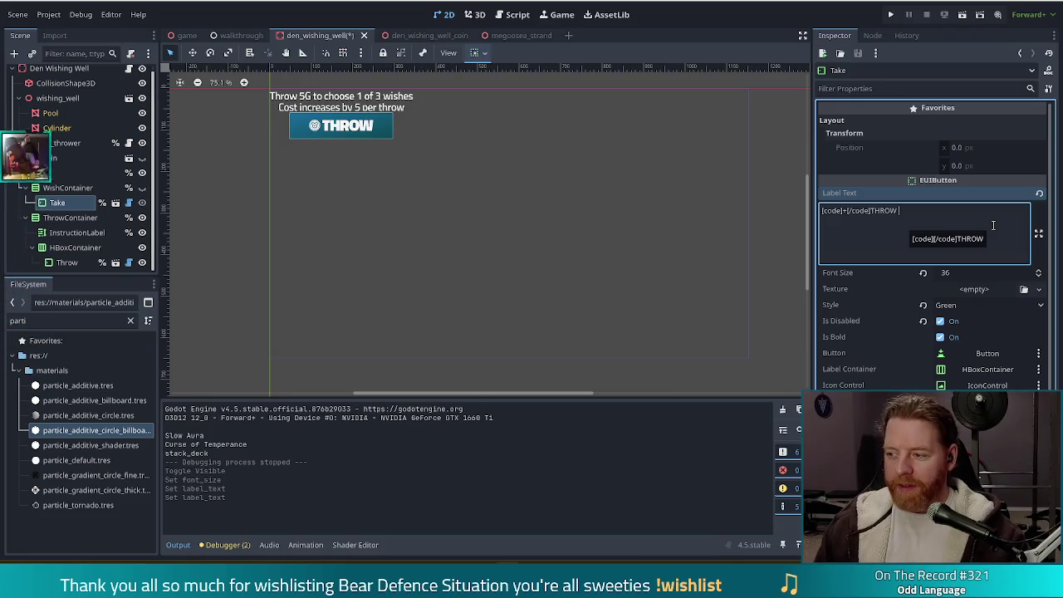
{"action": "key", "text": "BackSpace"}
{"action": "key", "text": "BackSpace"}
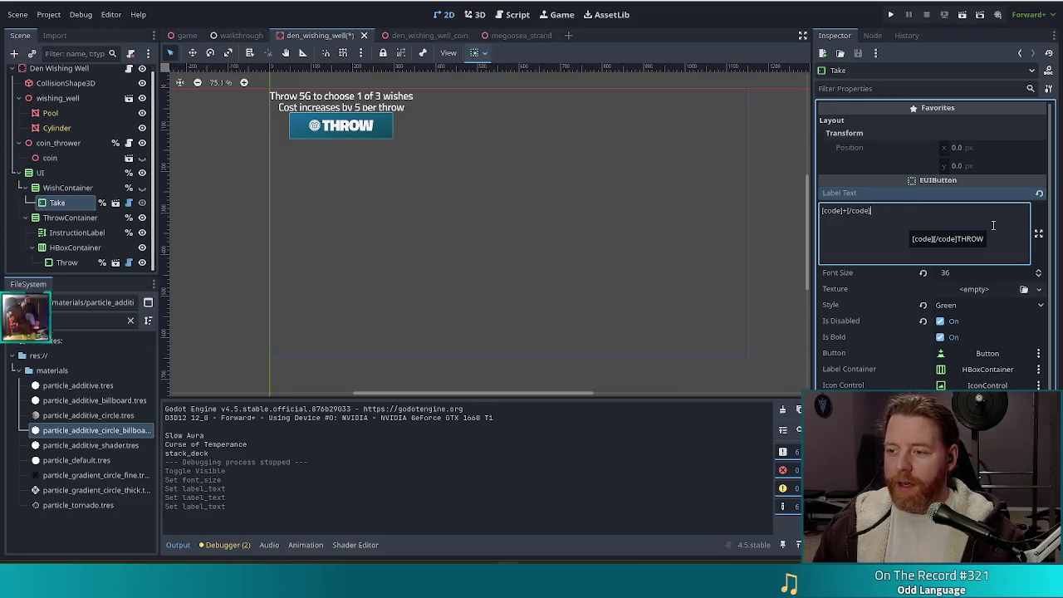
{"action": "type", "text": "TAKE"}
{"action": "key", "text": "ctrl+s"}
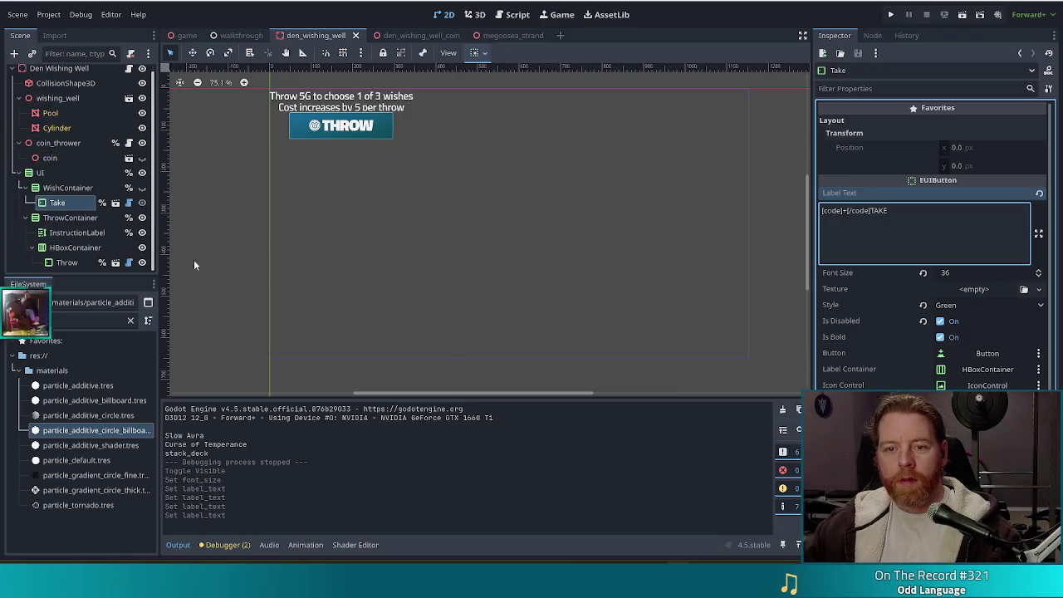
{"action": "key", "text": "ctrl+s"}
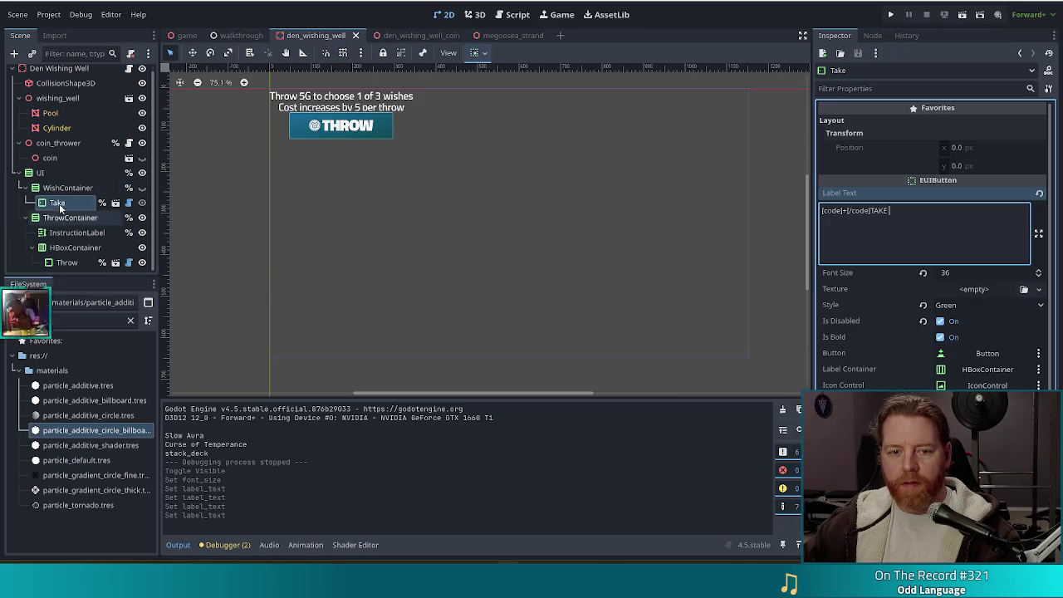
{"action": "left_click", "coordinate": [74, 189]}
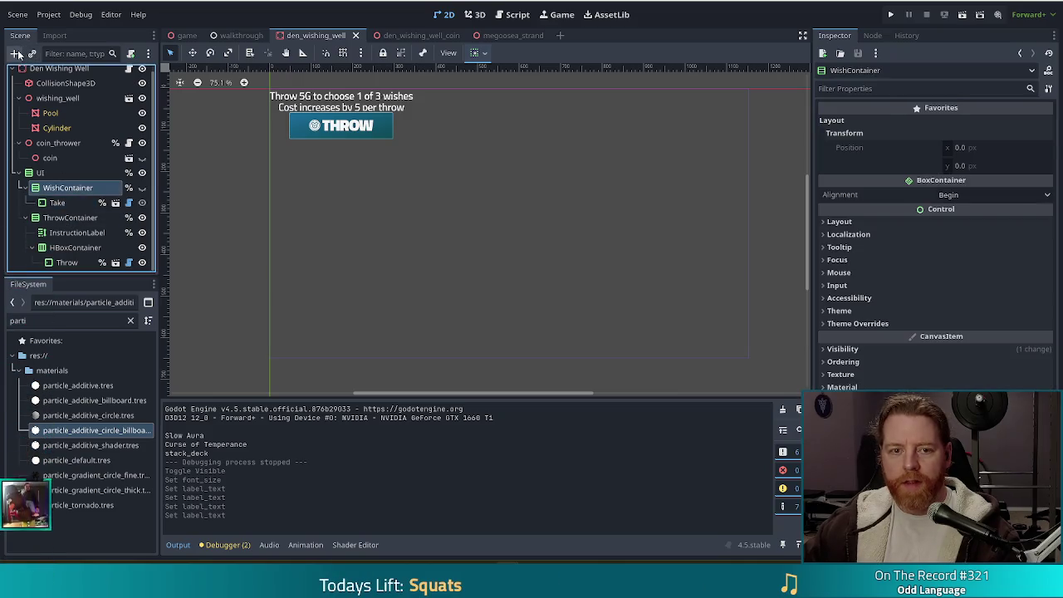
- Add an HBoxContainer under WishContainer, move the Take button into it, and save
{"action": "left_click", "coordinate": [15, 53]}
{"action": "type", "text": "hbox"}
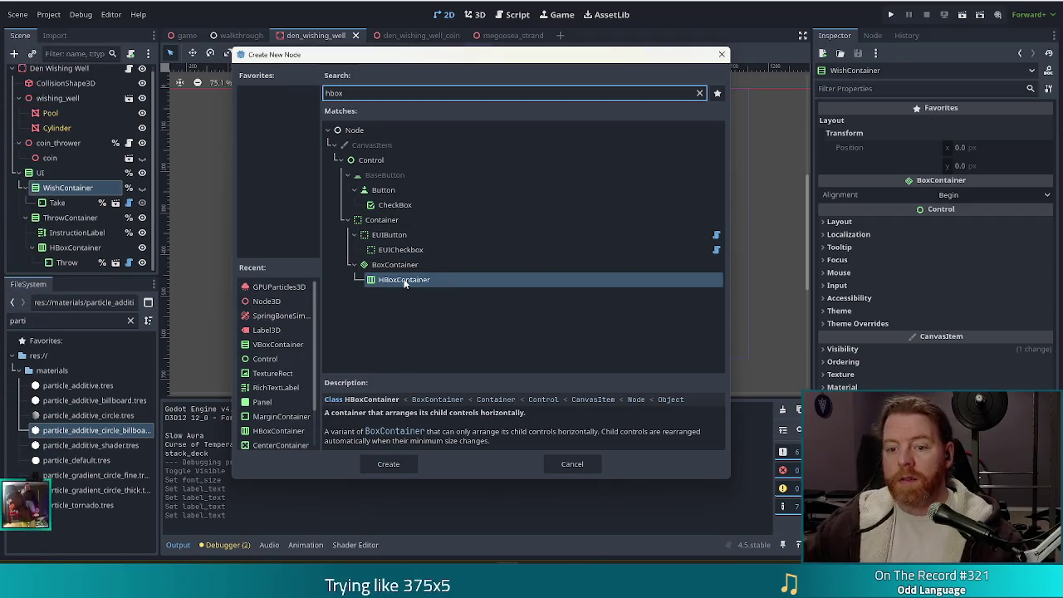
{"action": "left_click", "coordinate": [388, 464]}
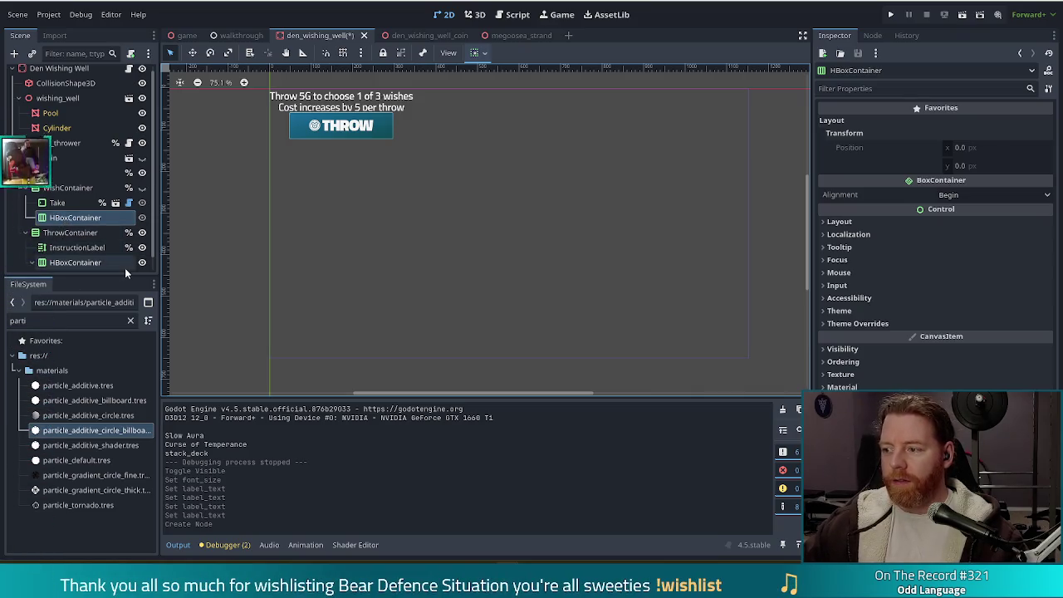
{"action": "left_click_drag", "start_coordinate": [49, 203], "coordinate": [71, 218]}
{"action": "left_click", "coordinate": [75, 204]}
{"action": "key", "text": "ctrl+s"}
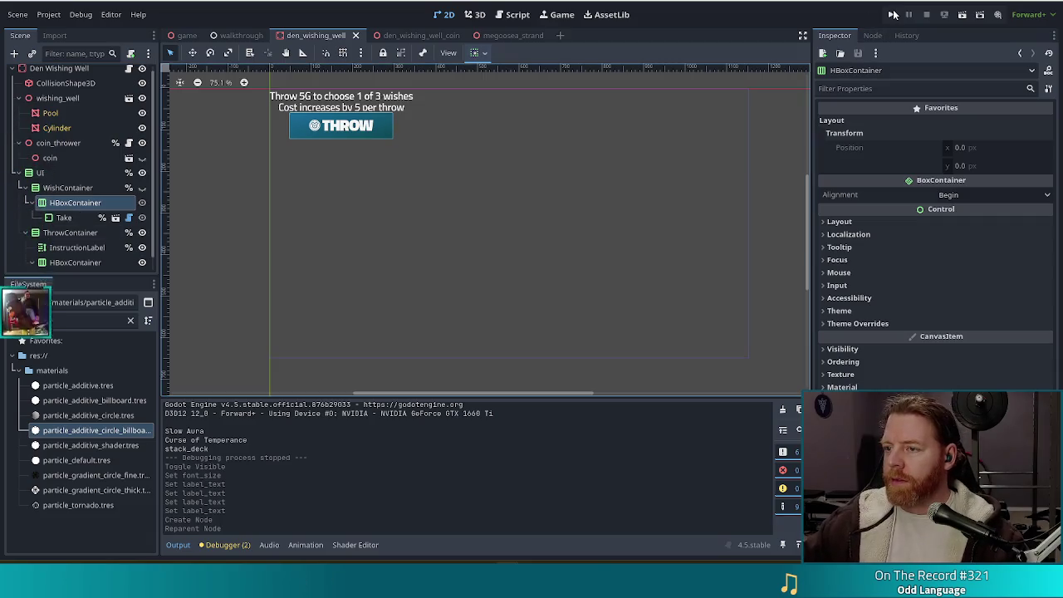
- Playtest a wishing well throw, then set the Take button's HBoxContainer alignment to Center
{"action": "key", "text": "F6"}
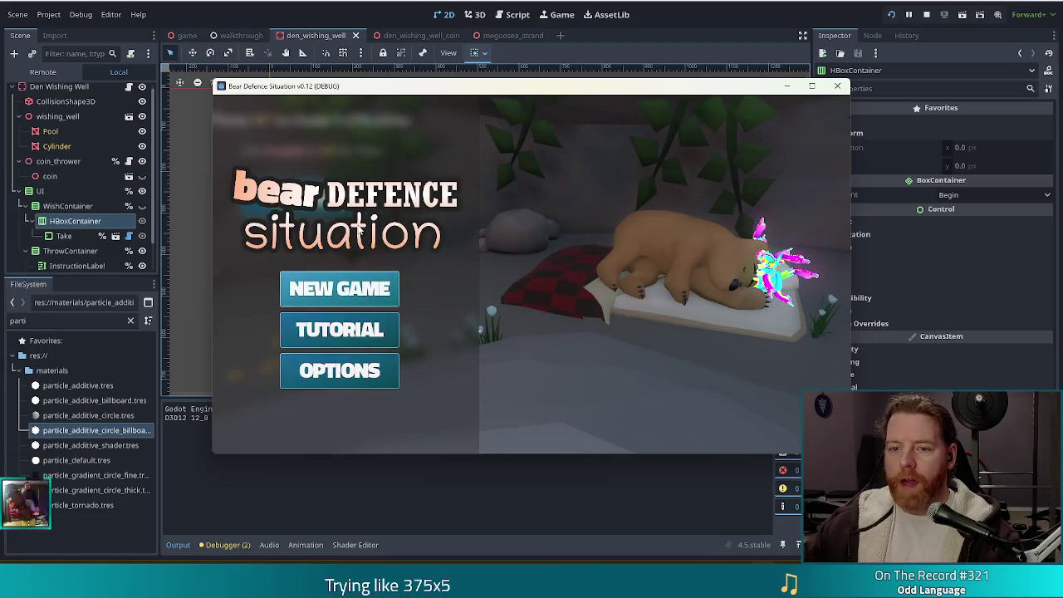
{"action": "left_click", "coordinate": [146, 192]}
{"action": "left_click", "coordinate": [142, 191]}
{"action": "key", "text": "alt+Tab"}
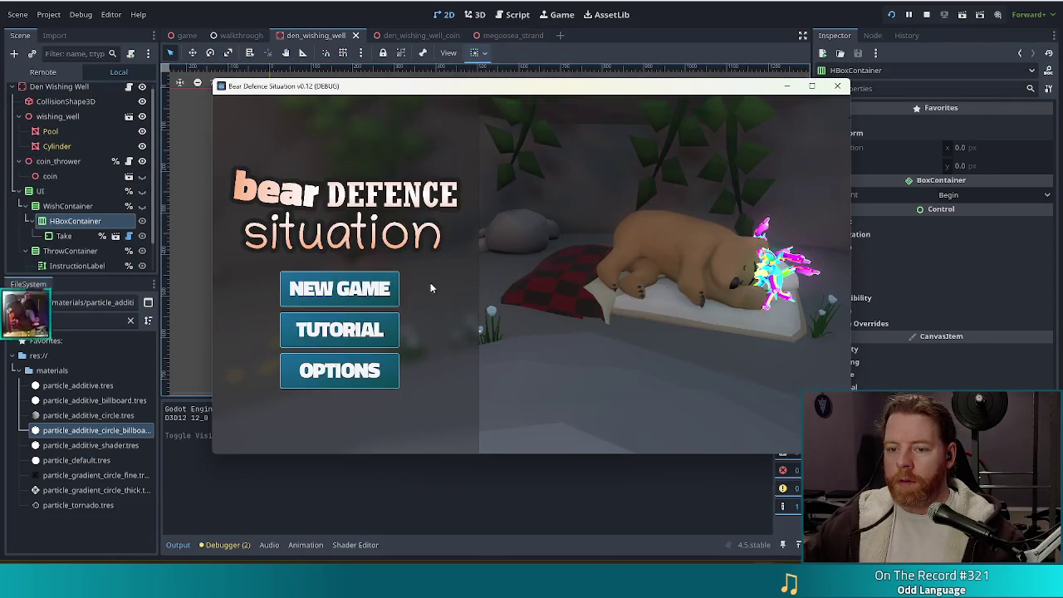
{"action": "left_click", "coordinate": [340, 288]}
{"action": "left_click", "coordinate": [594, 353]}
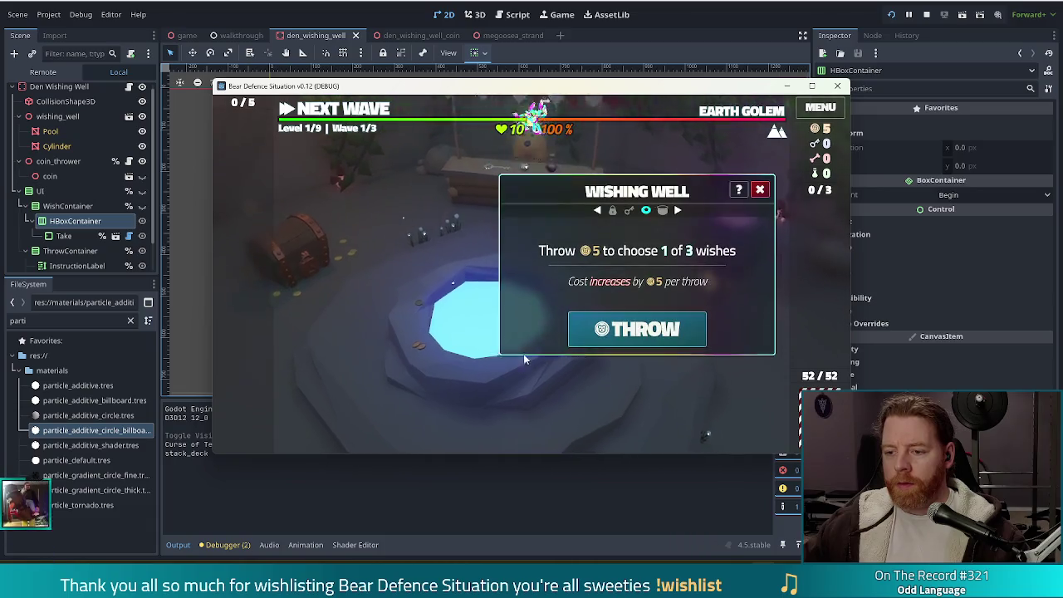
{"action": "left_click", "coordinate": [645, 332]}
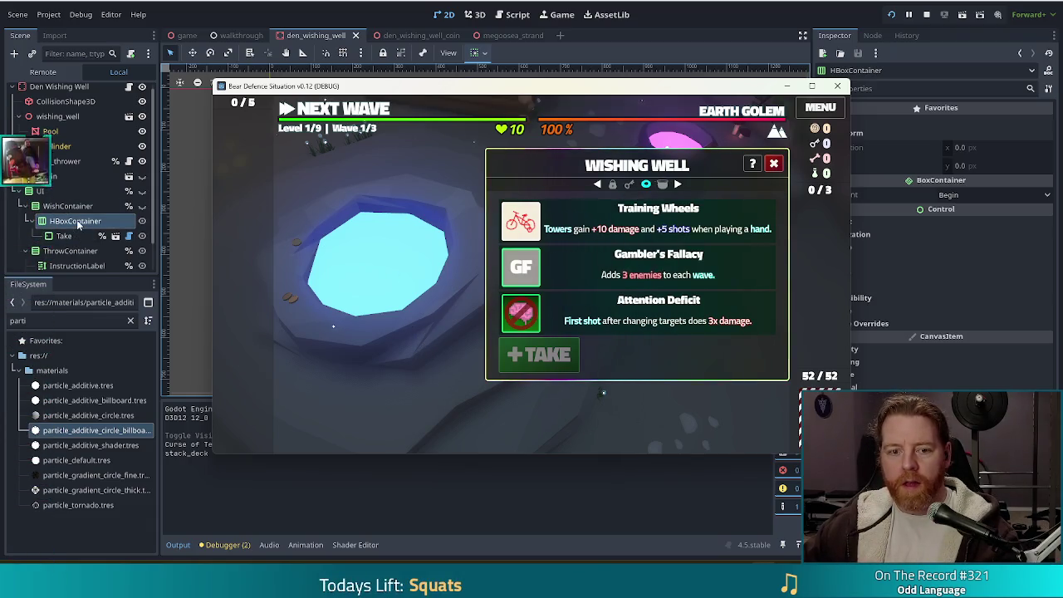
{"action": "left_click", "coordinate": [972, 195]}
{"action": "left_click", "coordinate": [955, 226]}
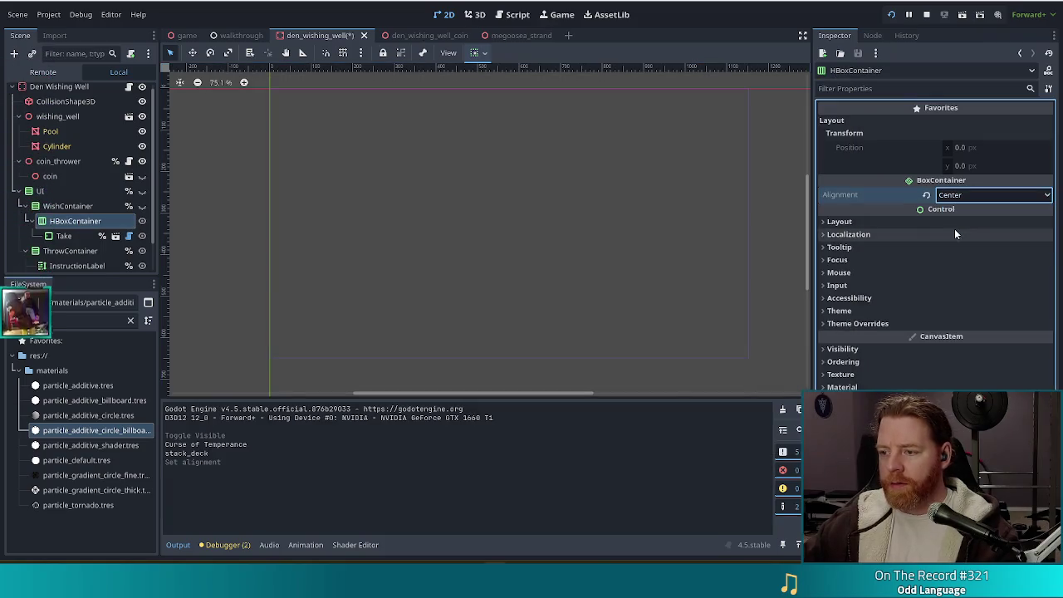
- Save the center-alignment change and relaunch the game with F5
{"action": "key", "text": "F5"}
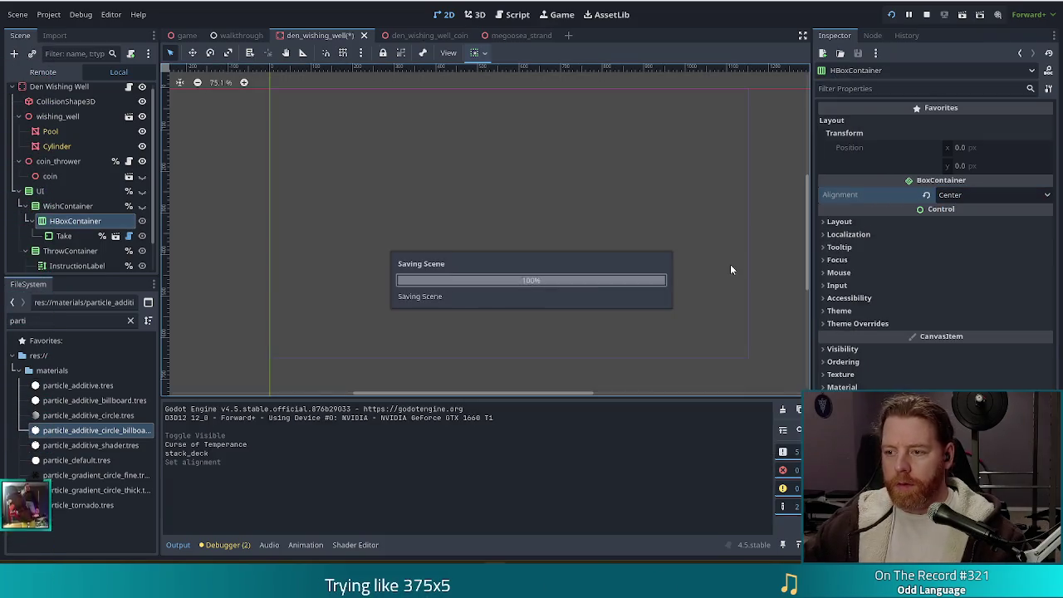
{"action": "key", "text": "F5"}
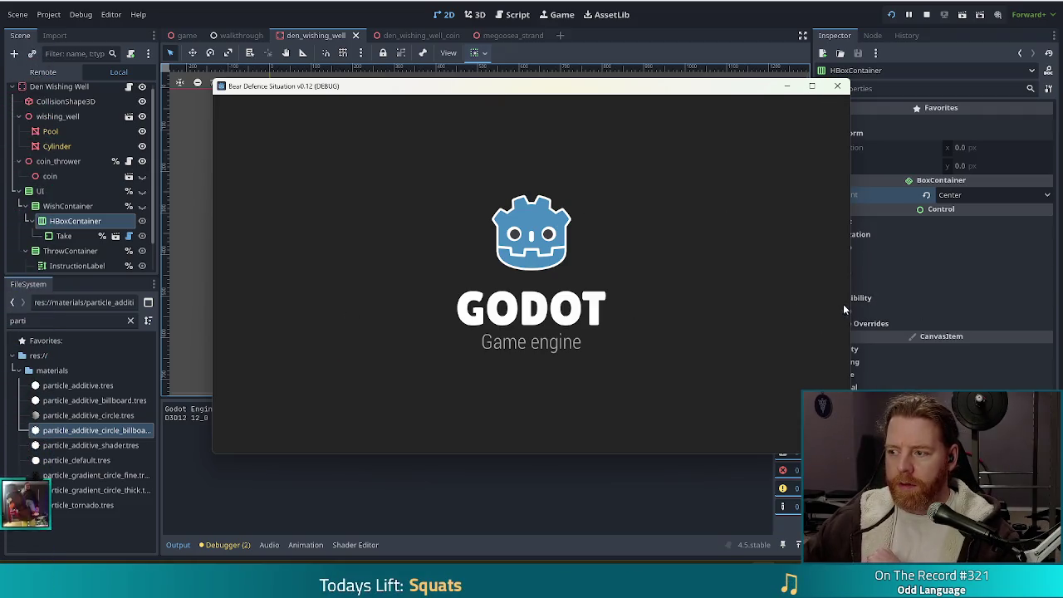
- Reach the wishing well's Throw offer in a new game, then select the editor's Throw button
{"action": "left_click", "coordinate": [339, 287]}
{"action": "left_click", "coordinate": [622, 357]}
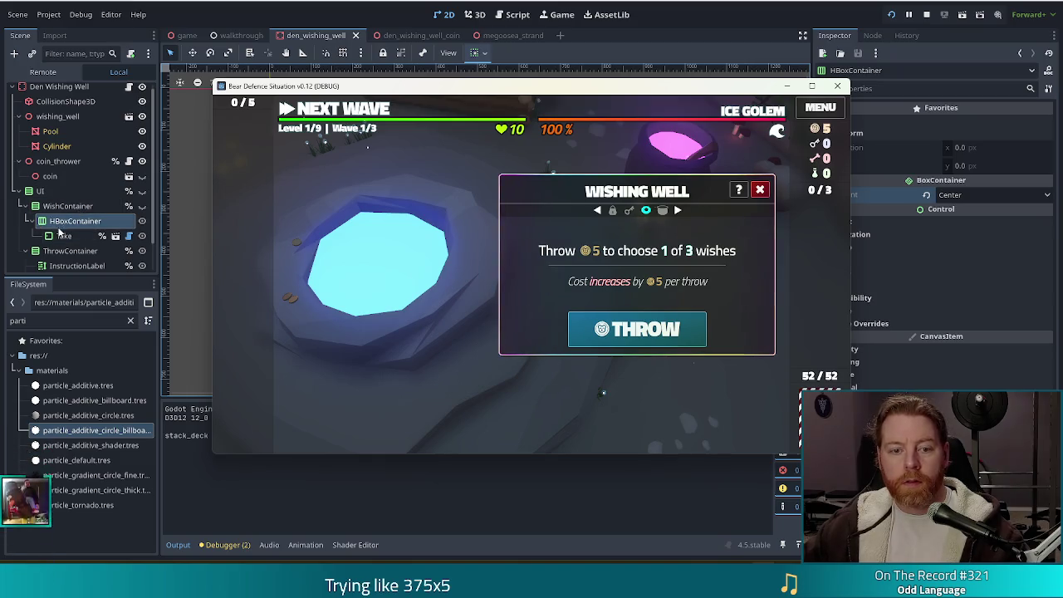
{"action": "left_click", "coordinate": [58, 266]}
{"action": "scroll", "coordinate": [66, 233], "scroll_direction": "down", "scroll_amount": 1}
{"action": "left_click", "coordinate": [66, 263]}
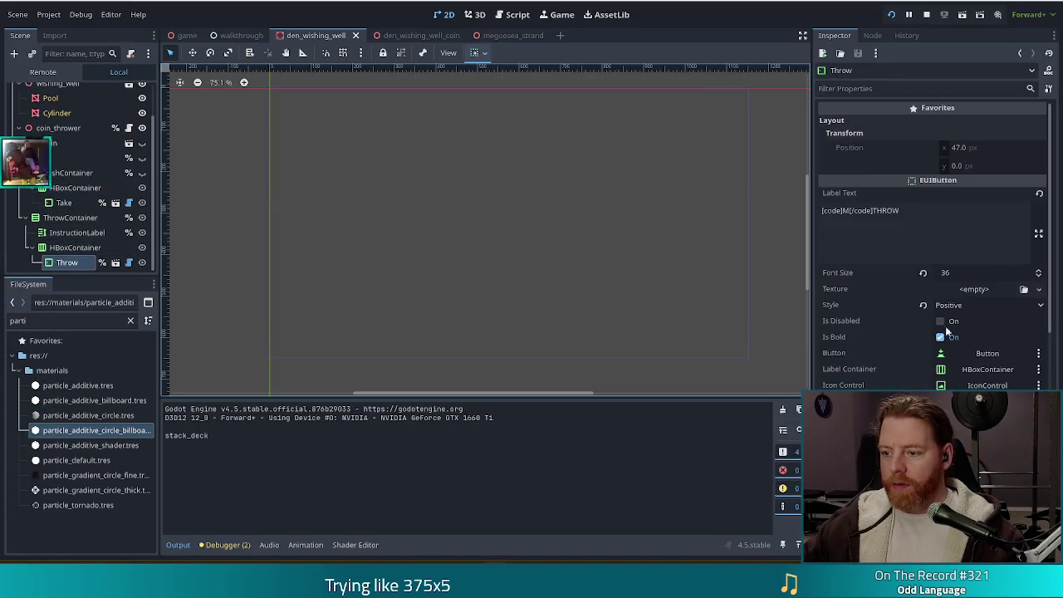
{"action": "scroll", "coordinate": [870, 350], "scroll_direction": "down", "scroll_amount": 3}
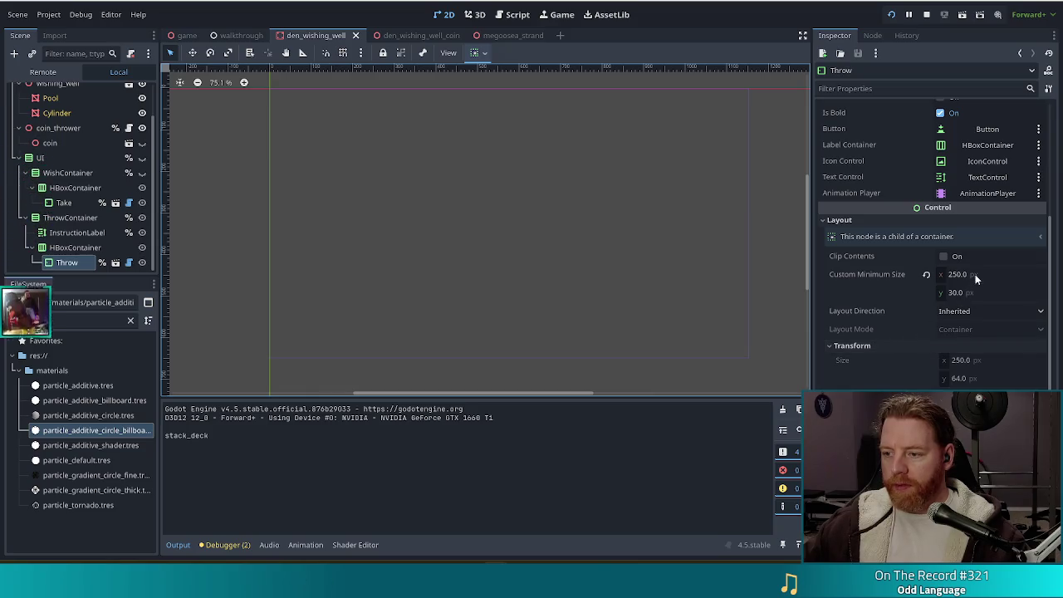
- Copy Throw's 250 × 30 custom minimum size value and select the Take button
{"action": "right_click", "coordinate": [882, 278]}
{"action": "left_click", "coordinate": [921, 285]}
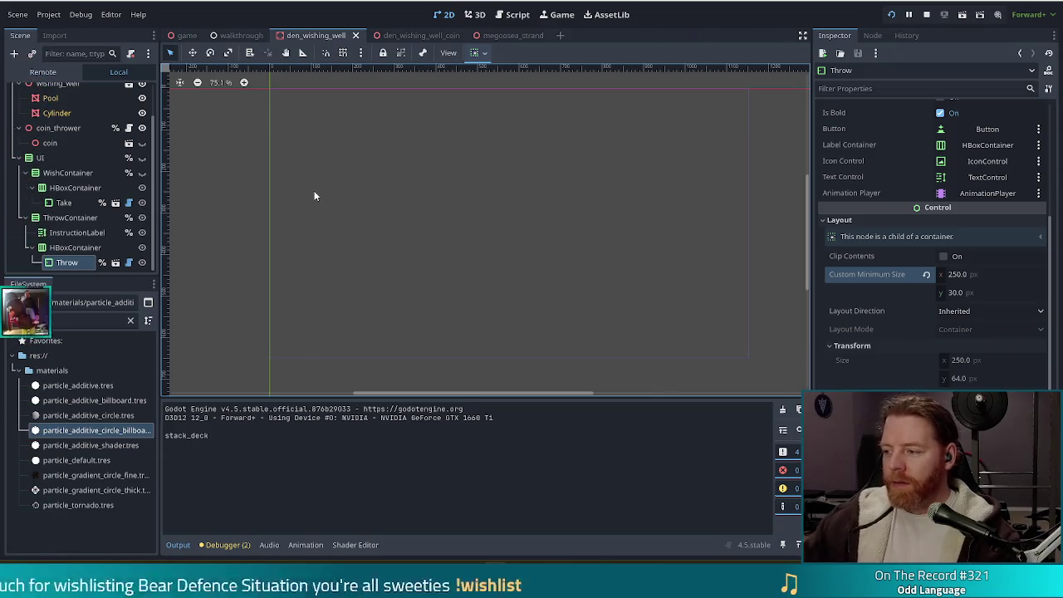
{"action": "left_click", "coordinate": [67, 203]}
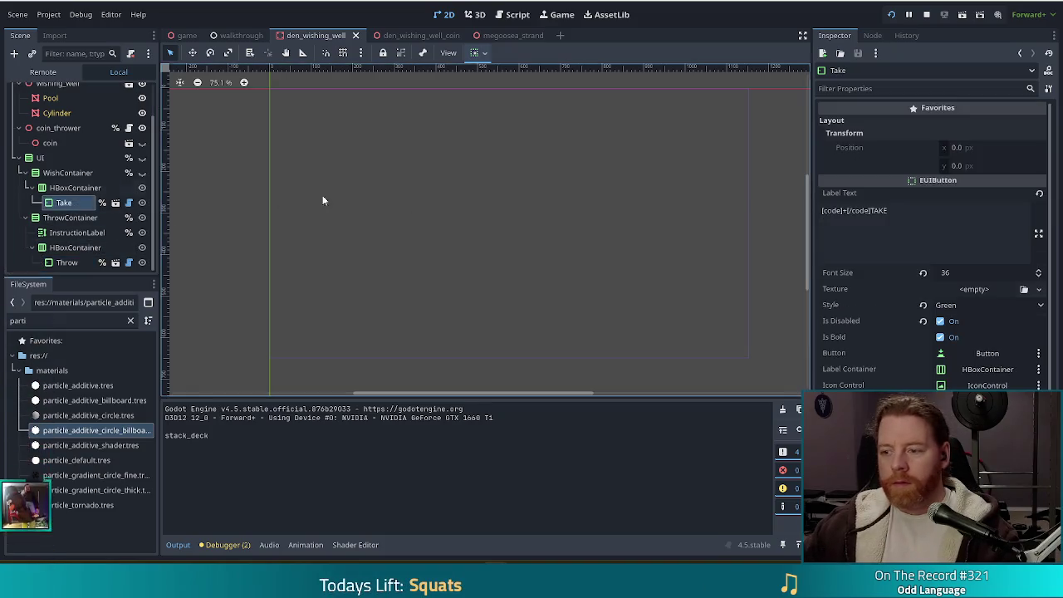
- Paste the 250 × 30 minimum size onto Take, save the scene, and launch a playtest
{"action": "scroll", "coordinate": [914, 332], "scroll_direction": "down", "scroll_amount": 5}
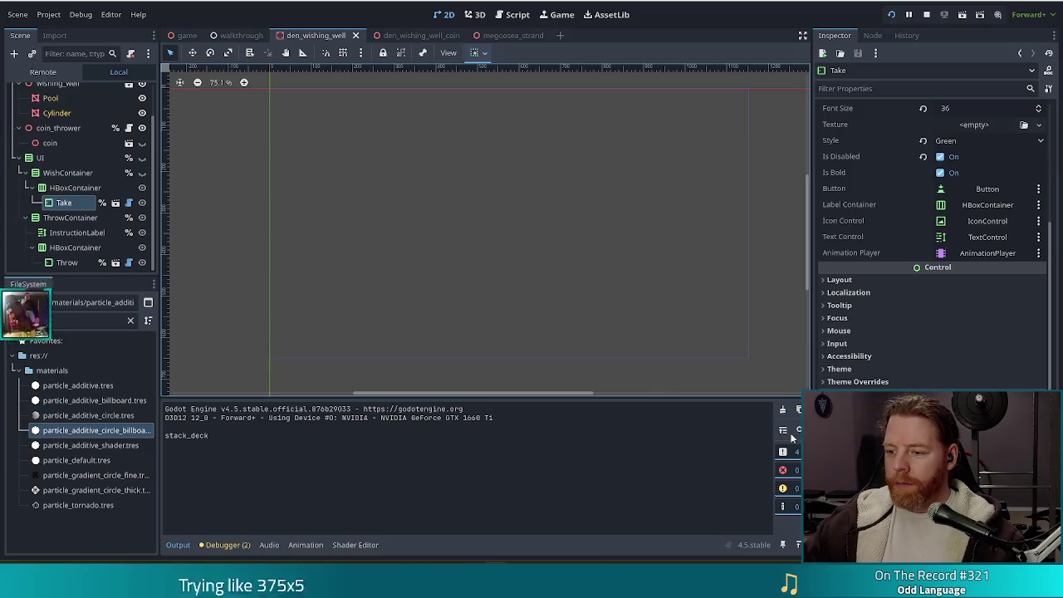
{"action": "left_click", "coordinate": [857, 280]}
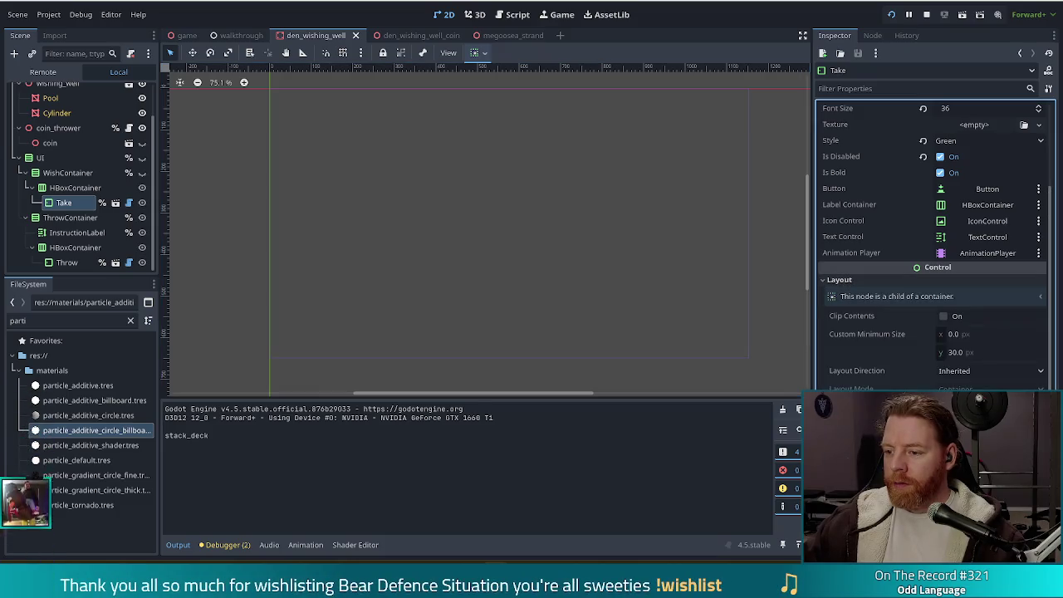
{"action": "right_click", "coordinate": [865, 336]}
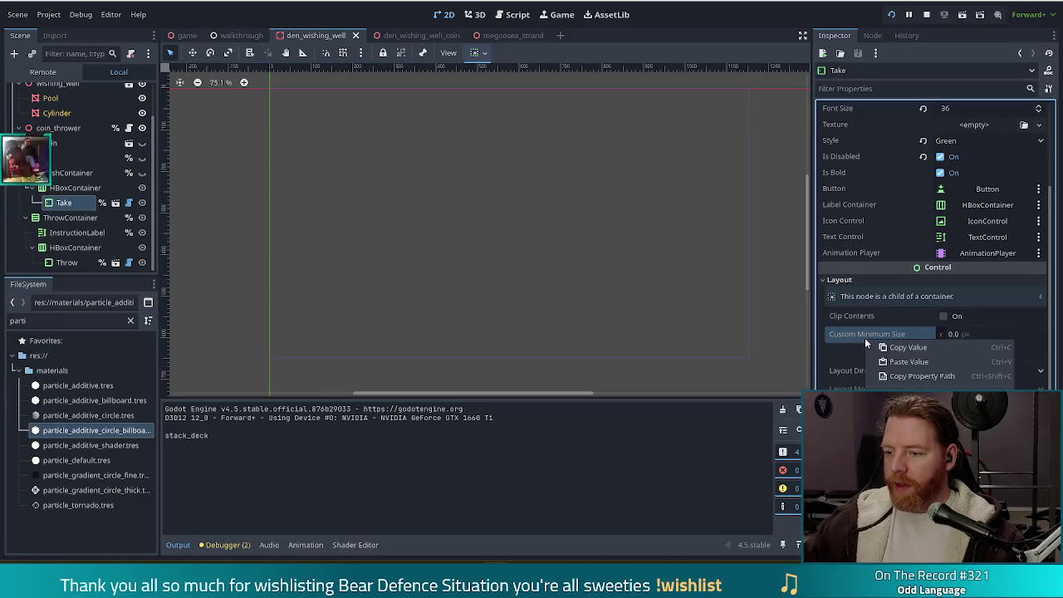
{"action": "left_click", "coordinate": [894, 366]}
{"action": "key", "text": "ctrl+s"}
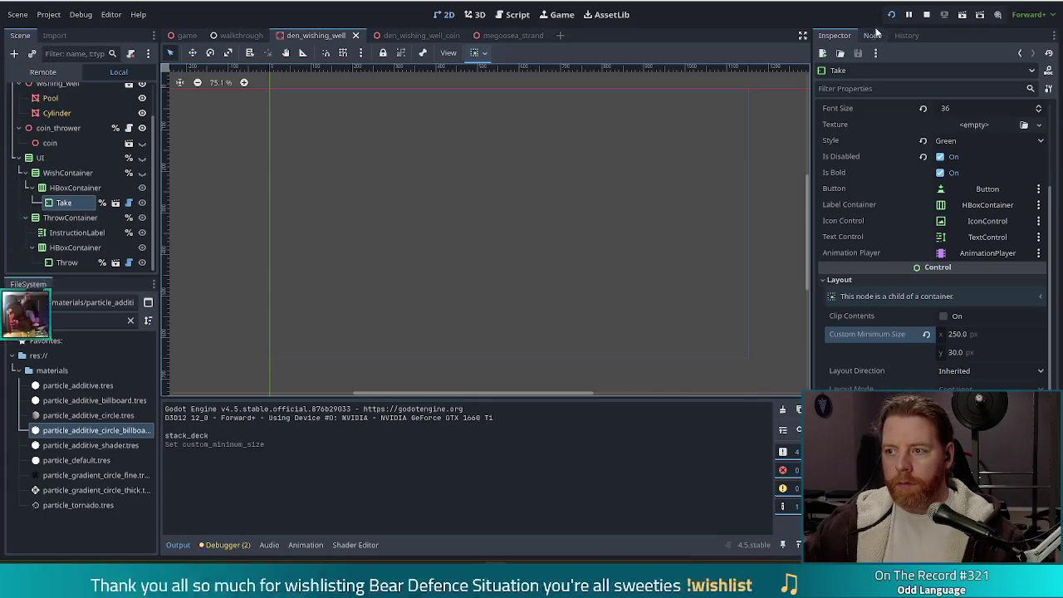
{"action": "left_click", "coordinate": [893, 16]}
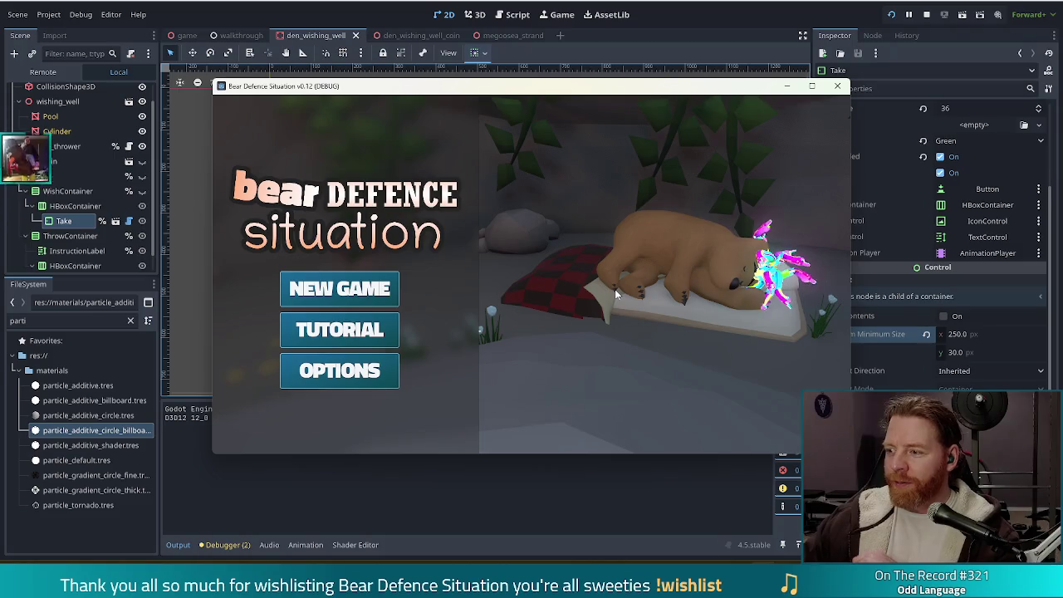
- Play a new game to the wishing well's three-wish Take panel, then return to the editor
{"action": "left_click", "coordinate": [346, 296]}
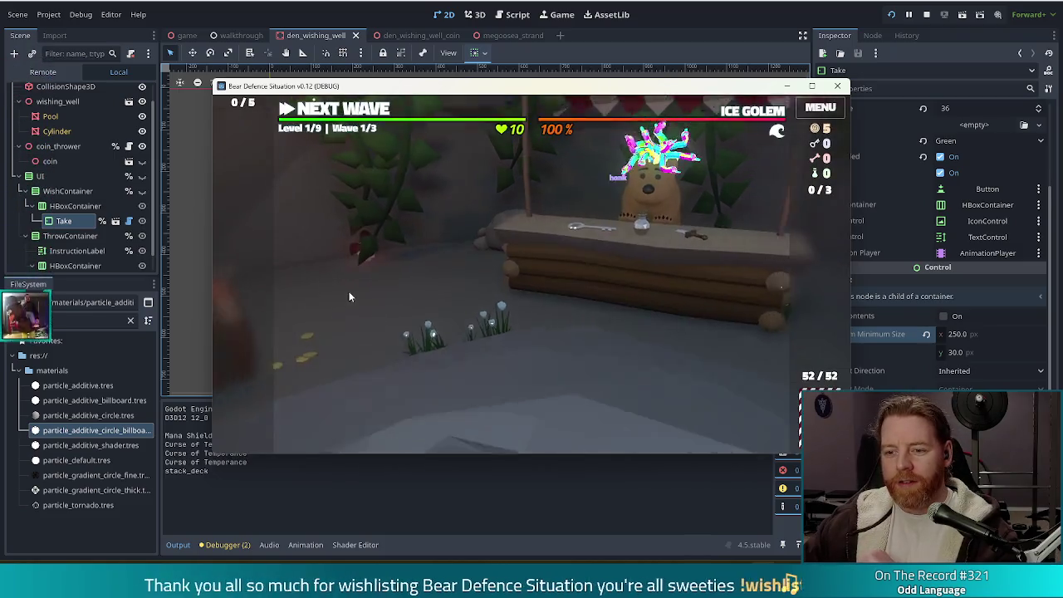
{"action": "left_click", "coordinate": [598, 337]}
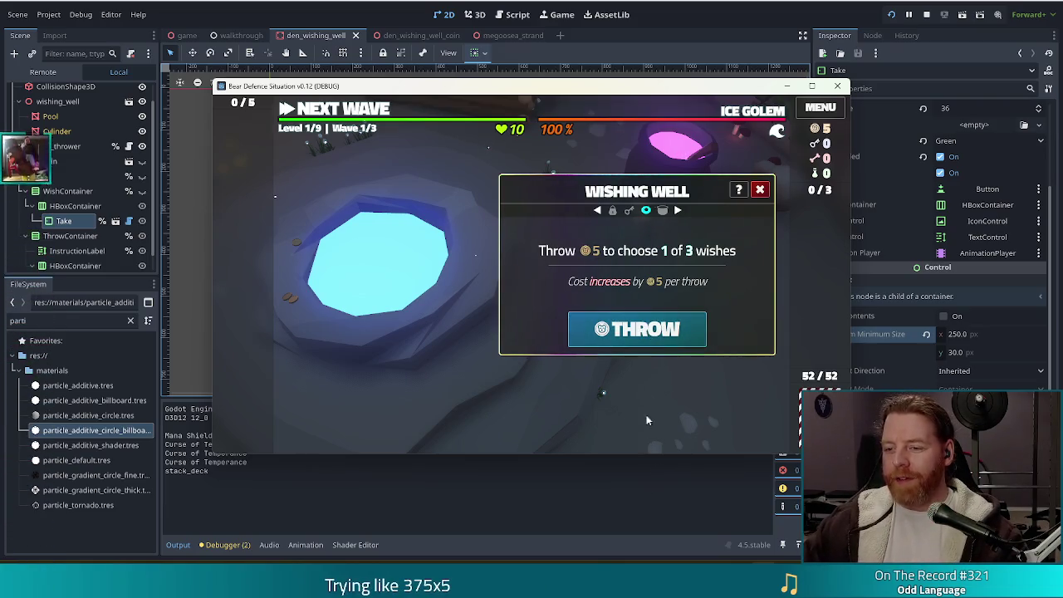
{"action": "left_click", "coordinate": [690, 330]}
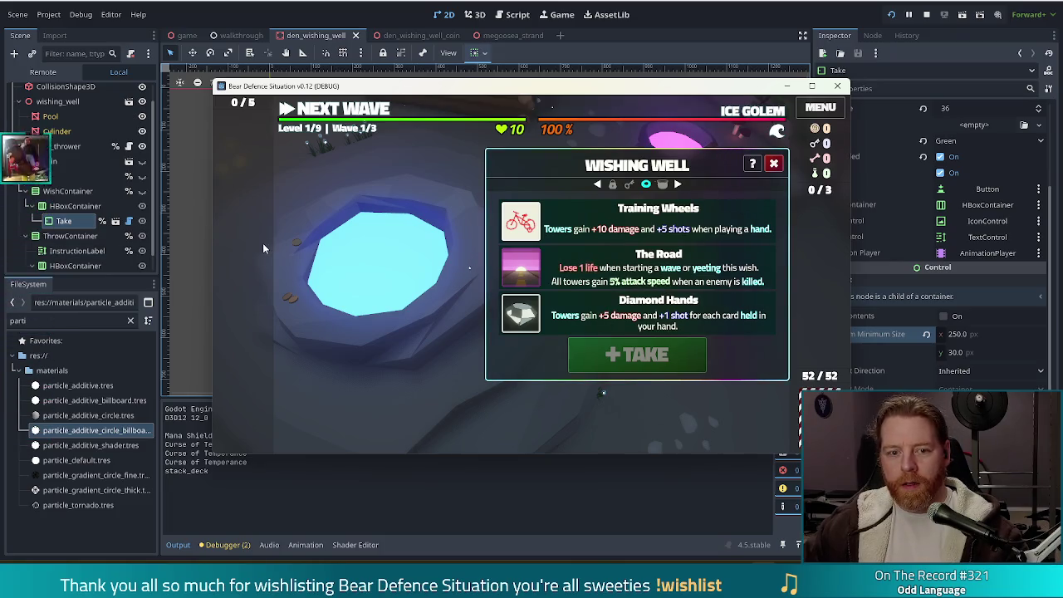
{"action": "left_click", "coordinate": [76, 209]}
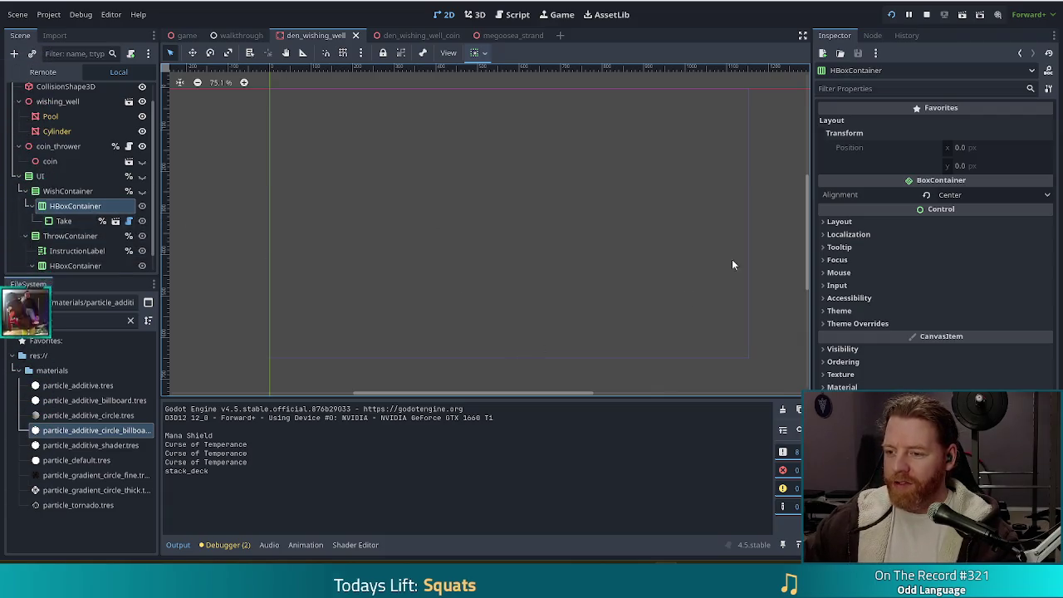
- Check the HBoxContainer's Separation constant override, then open the node's context menu
{"action": "mouse_move", "coordinate": [865, 209]}
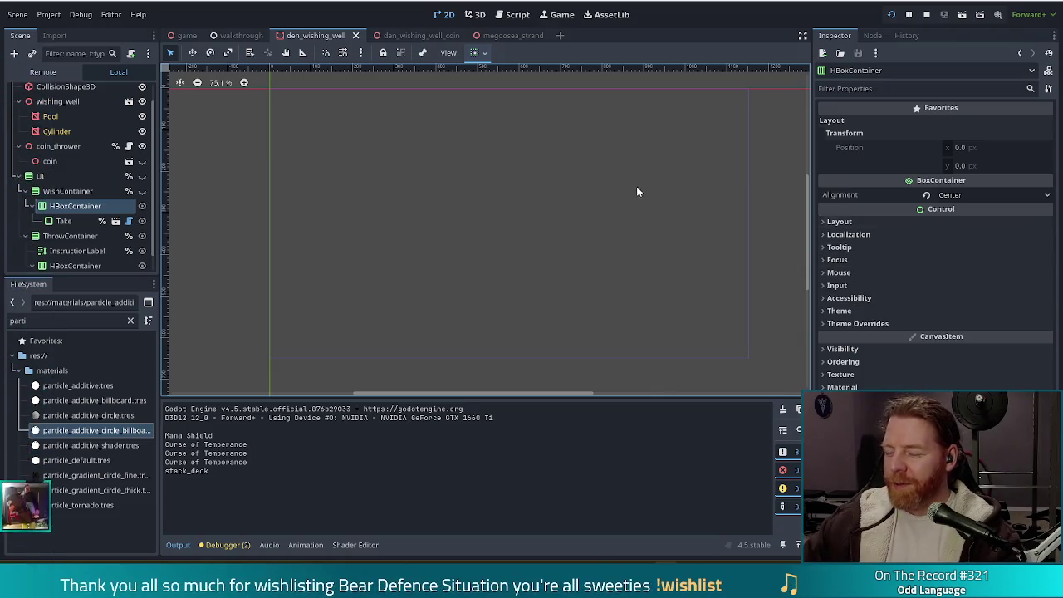
{"action": "left_click", "coordinate": [856, 323]}
{"action": "left_click", "coordinate": [835, 335]}
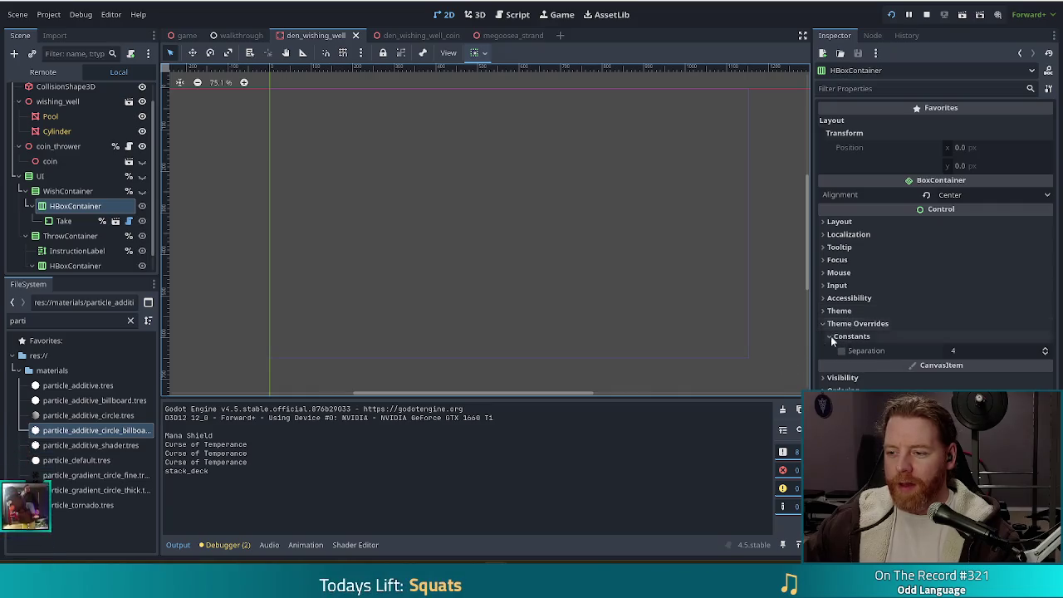
{"action": "left_click", "coordinate": [855, 323]}
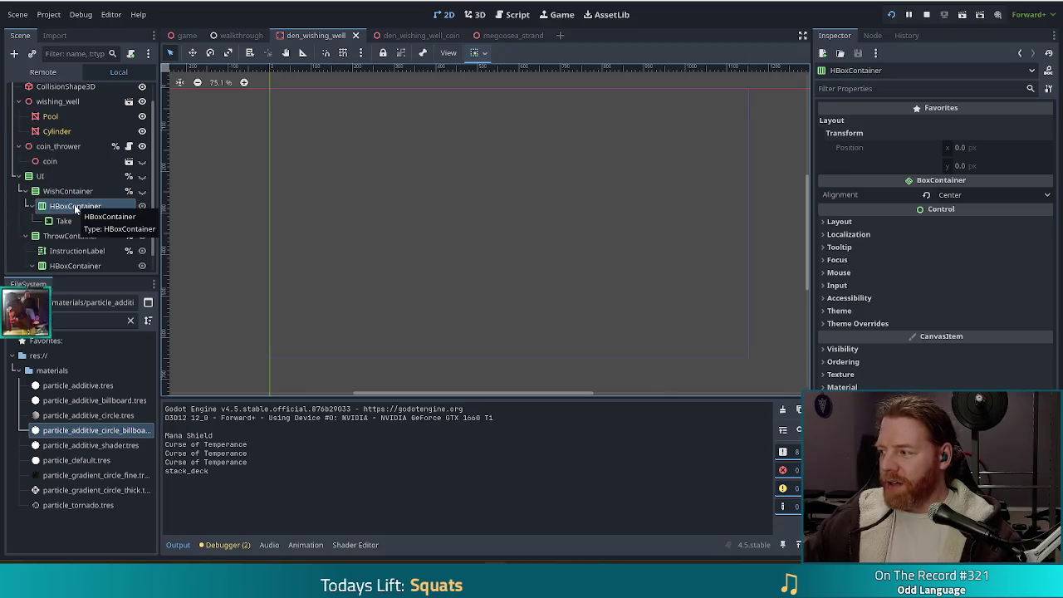
{"action": "right_click", "coordinate": [74, 209]}
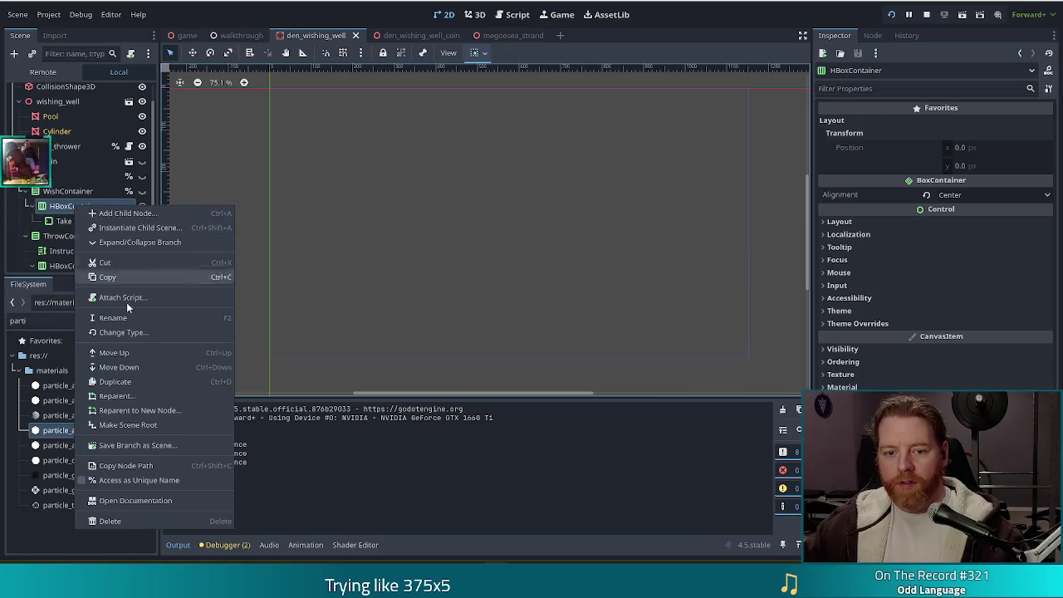
- Change the HBoxContainer's node type to MarginContainer
{"action": "left_click", "coordinate": [112, 332]}
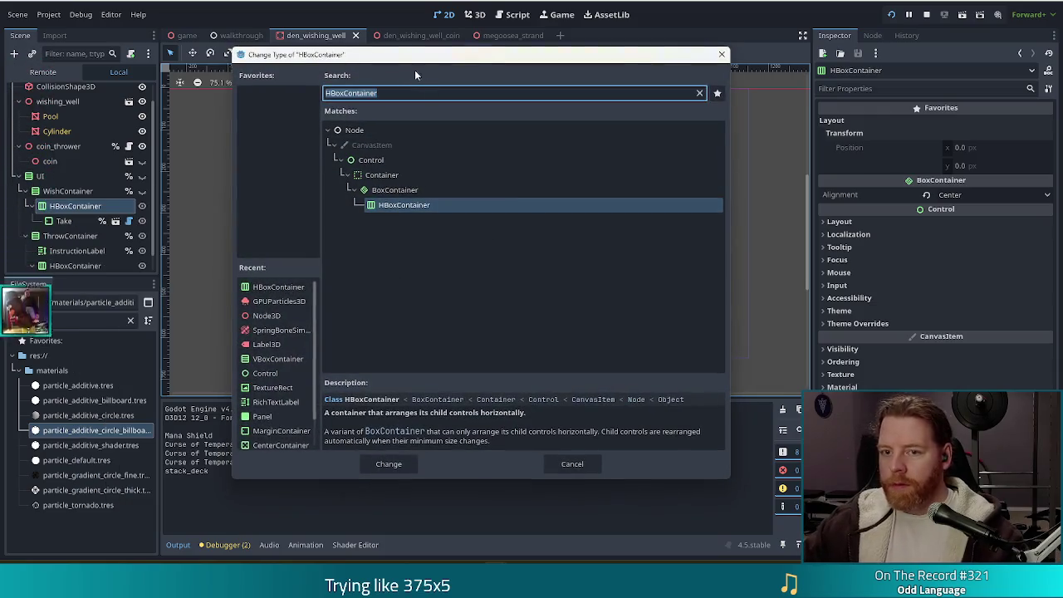
{"action": "type", "text": "margin"}
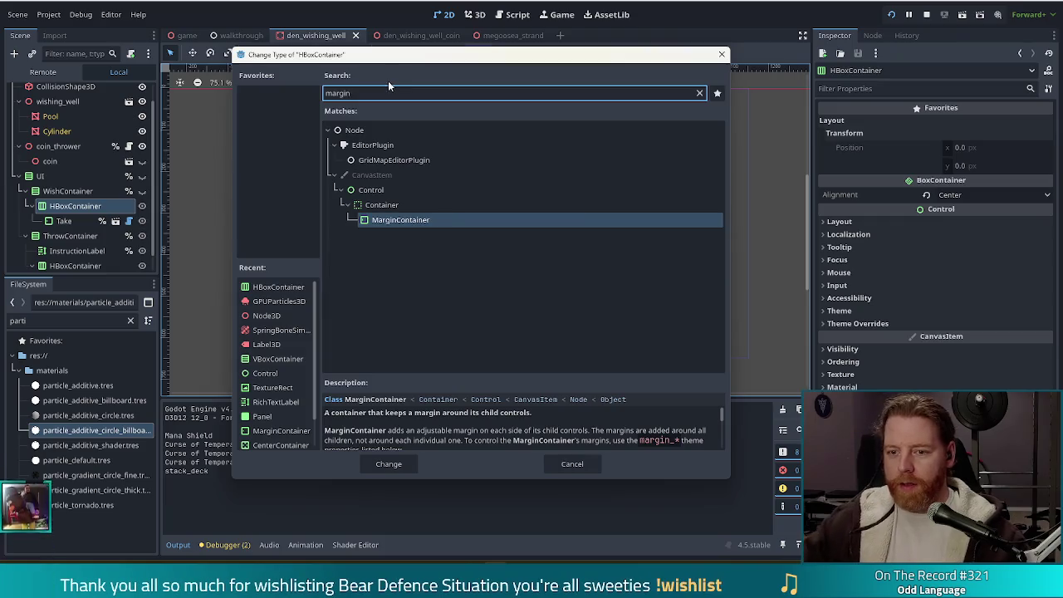
{"action": "key", "text": "Return"}
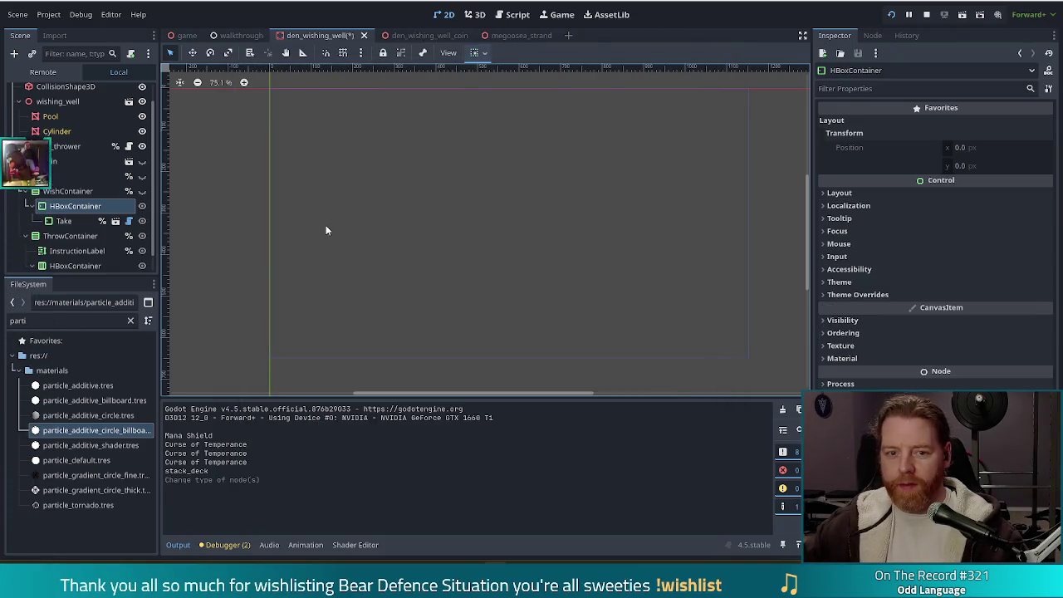
- Rename the converted container to Margin
{"action": "key", "text": "F2"}
{"action": "type", "text": "ma"}
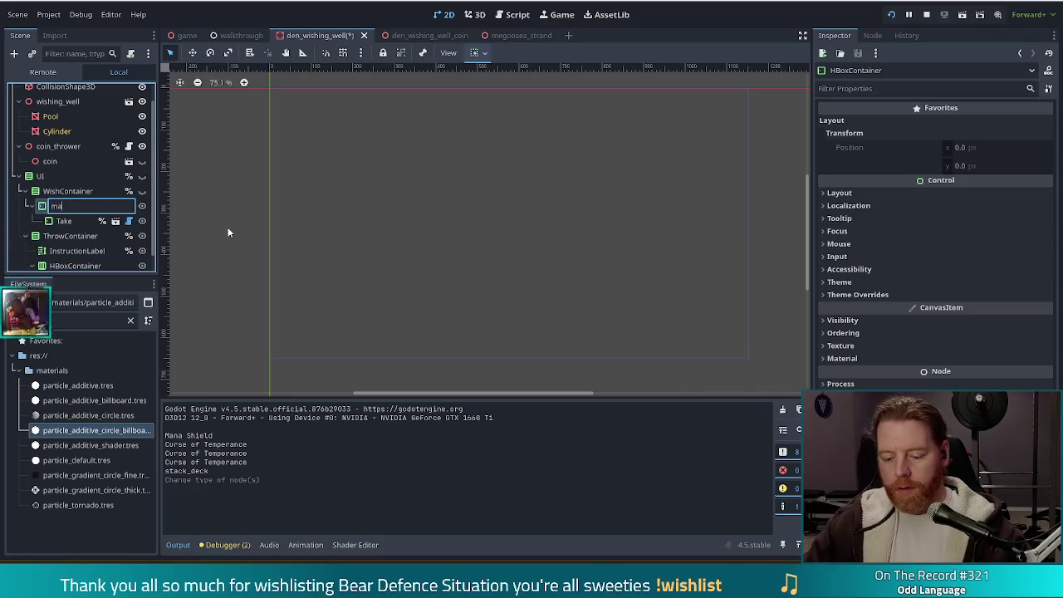
{"action": "type", "text": "rgin"}
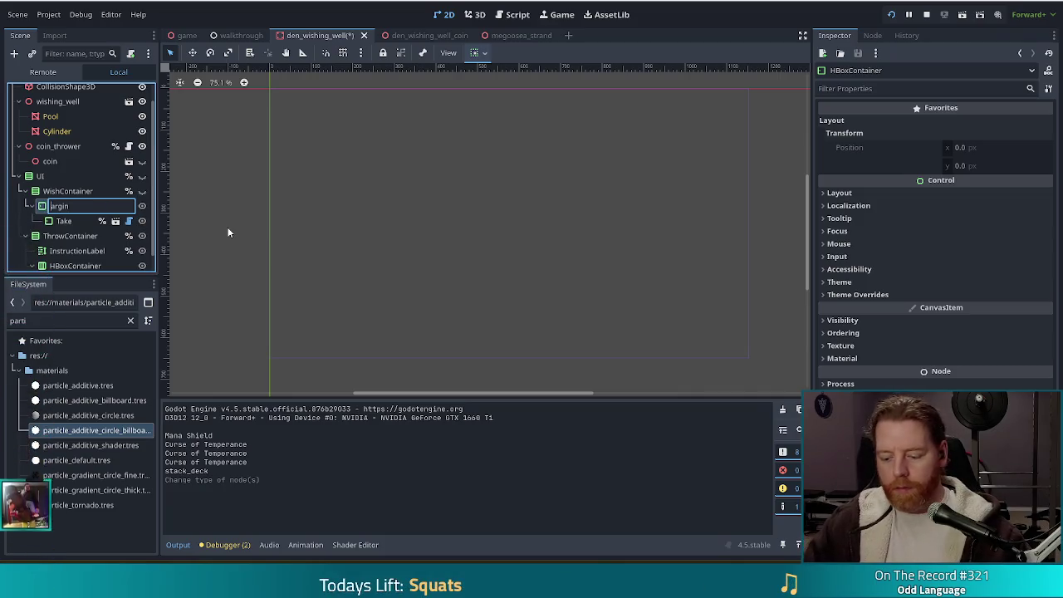
{"action": "key", "text": "Return"}
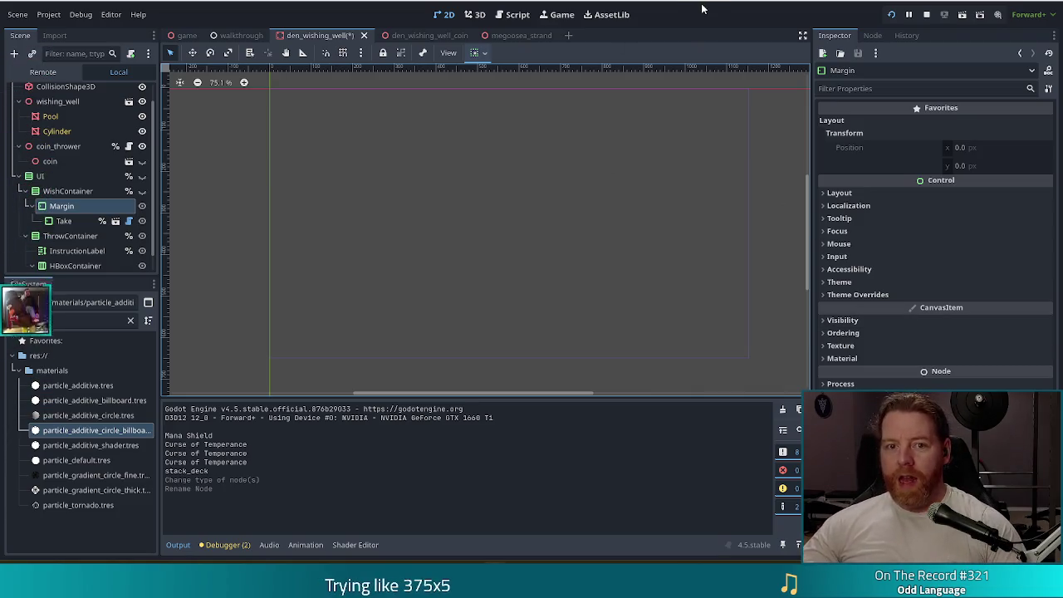
- Save the den_wishing_well scene and close the running game window
{"action": "key", "text": "ctrl+s"}
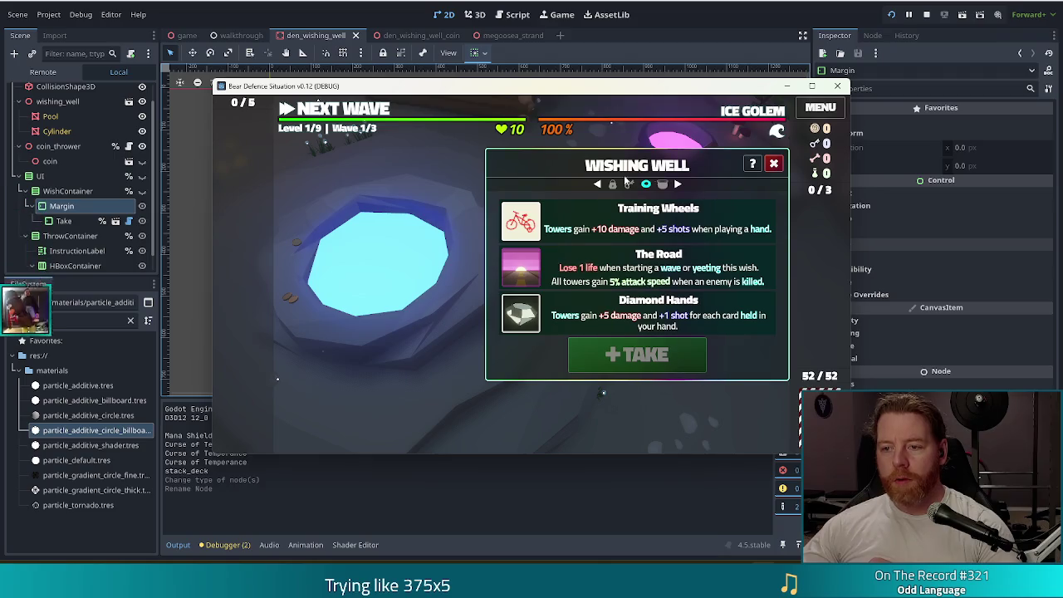
{"action": "left_click", "coordinate": [683, 3]}
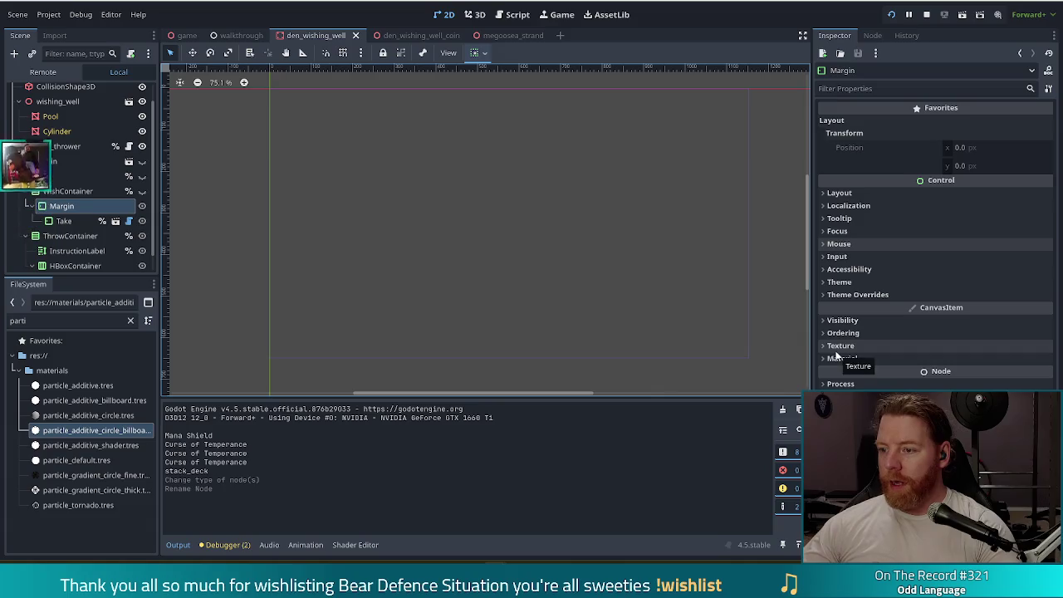
- Give the Margin node a Margin Top override of 5, save, and run the project
{"action": "left_click", "coordinate": [64, 221]}
{"action": "left_click", "coordinate": [61, 206]}
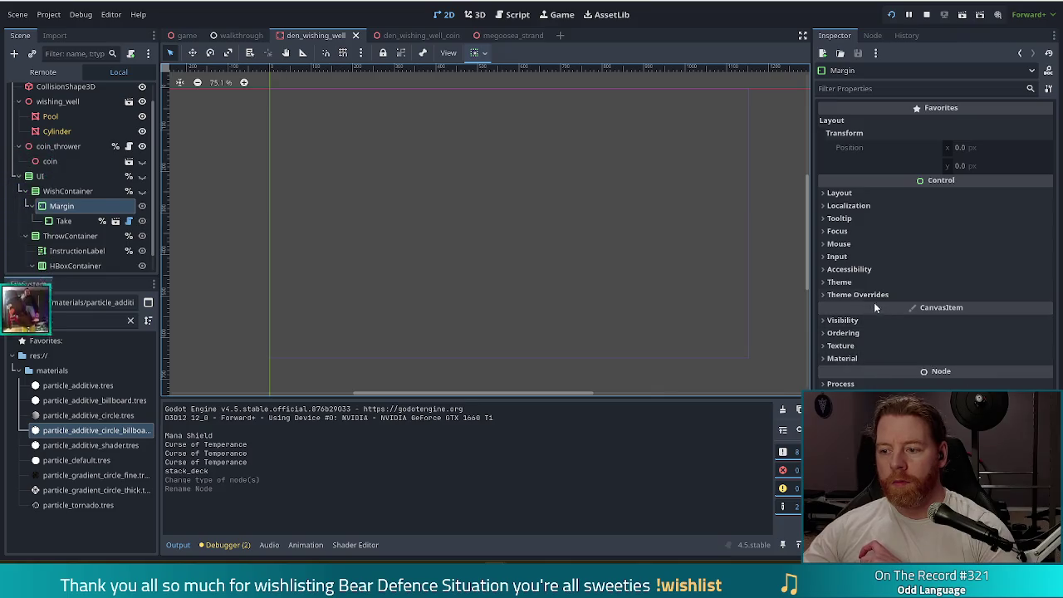
{"action": "left_click", "coordinate": [860, 295]}
{"action": "left_click", "coordinate": [839, 308]}
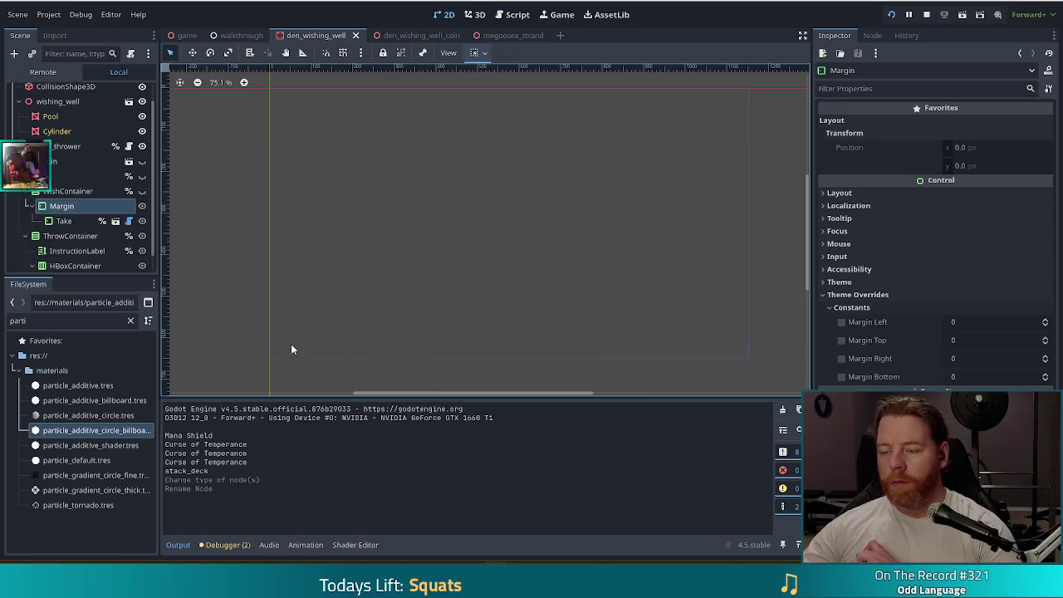
{"action": "left_click", "coordinate": [1030, 339]}
{"action": "type", "text": "5"}
{"action": "key", "text": "Return"}
{"action": "key", "text": "ctrl+s"}
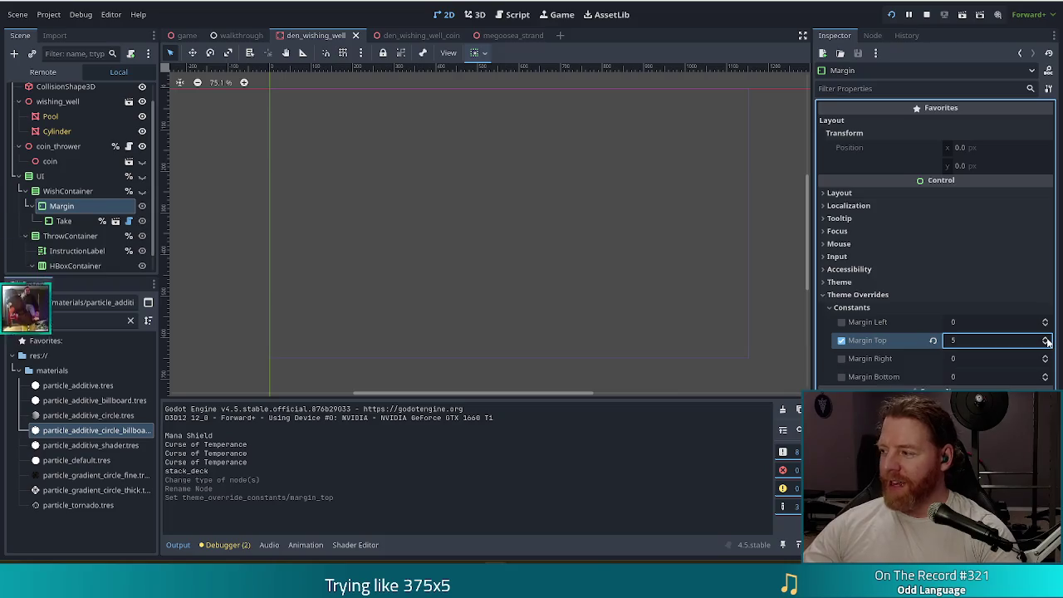
{"action": "key", "text": "F5"}
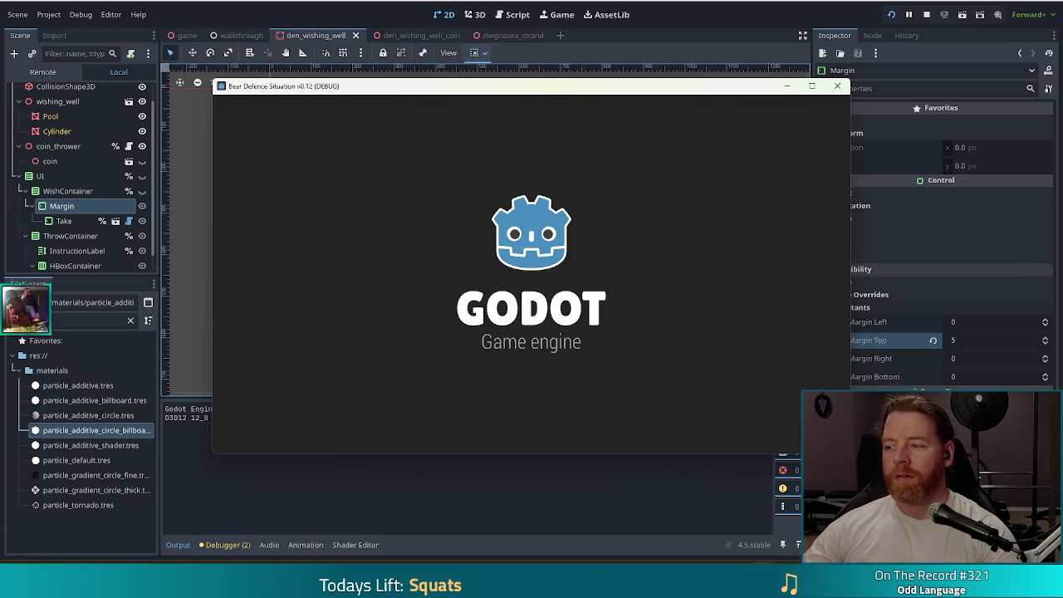
- Playtest to the well's three wishes (Training Wheels, Jackpot, Shork), then bring the editor forward
{"action": "left_click", "coordinate": [316, 299]}
{"action": "left_click", "coordinate": [594, 337]}
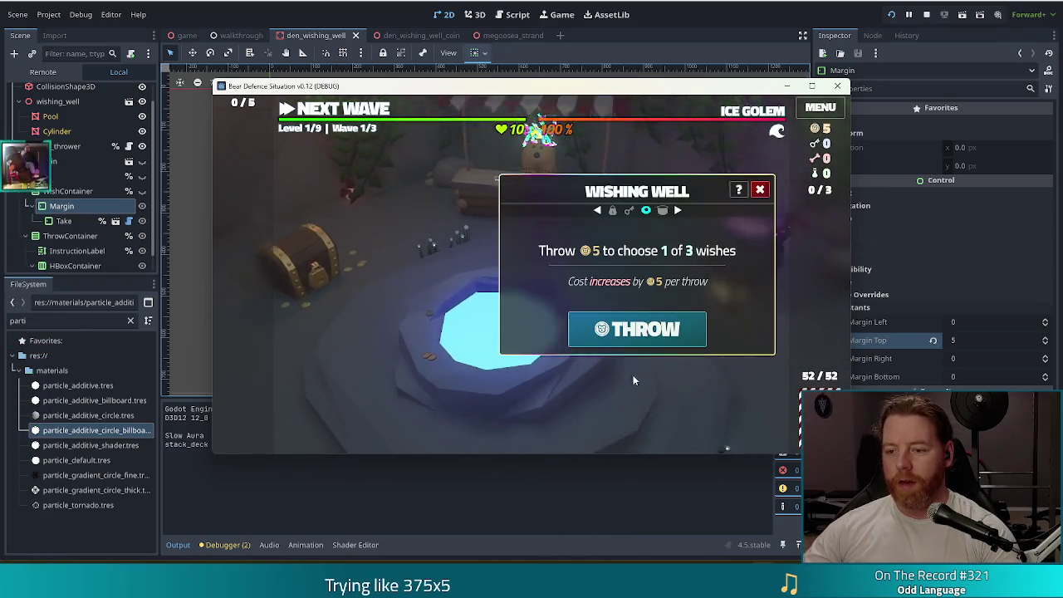
{"action": "left_click", "coordinate": [669, 340]}
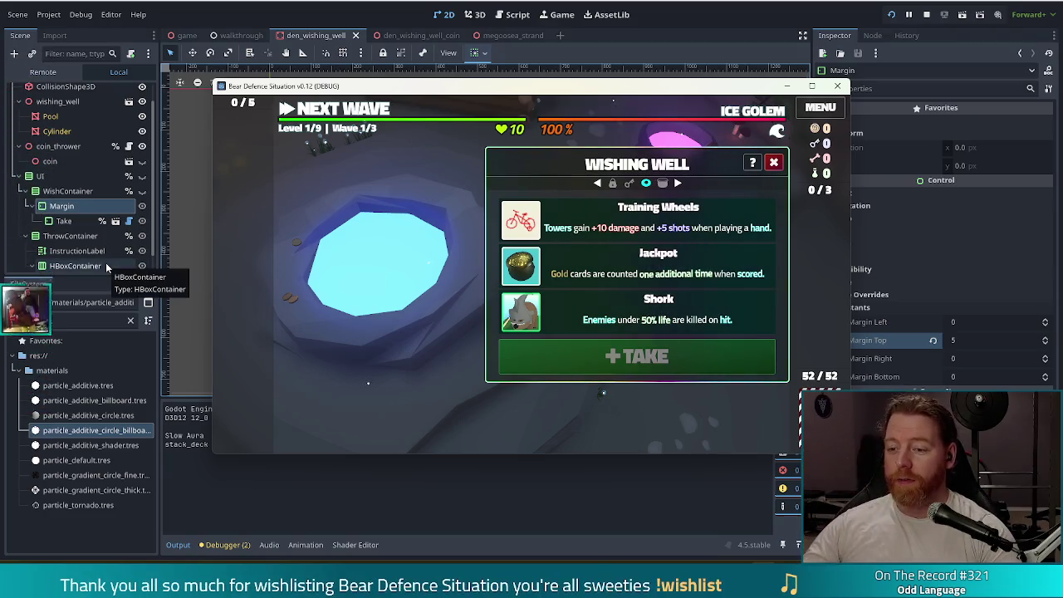
{"action": "left_click", "coordinate": [70, 210]}
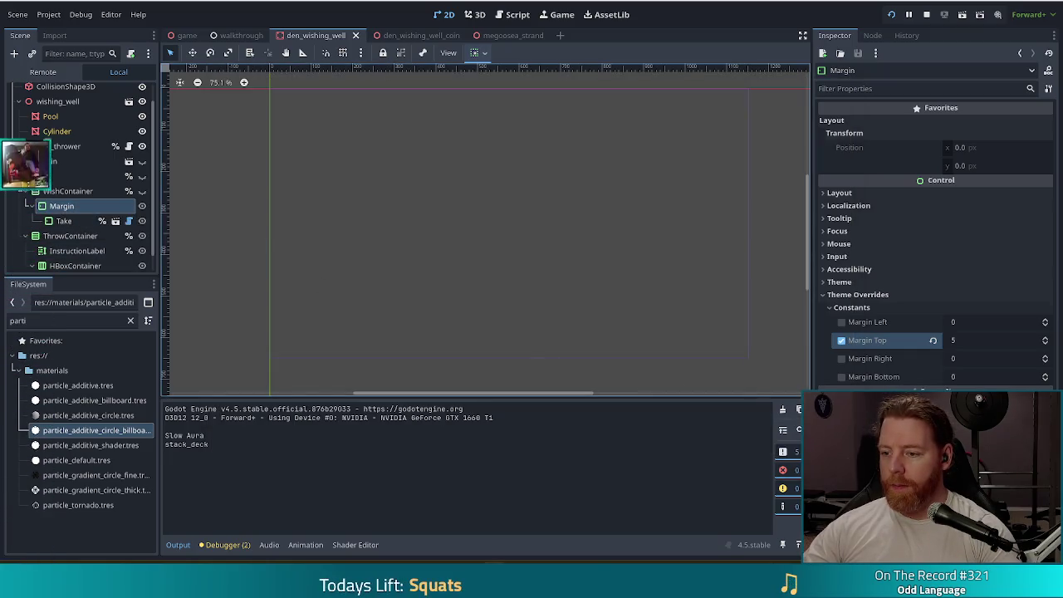
- Adjust the Margin node's Layout > Transform size settings and save the change
{"action": "left_click", "coordinate": [839, 193]}
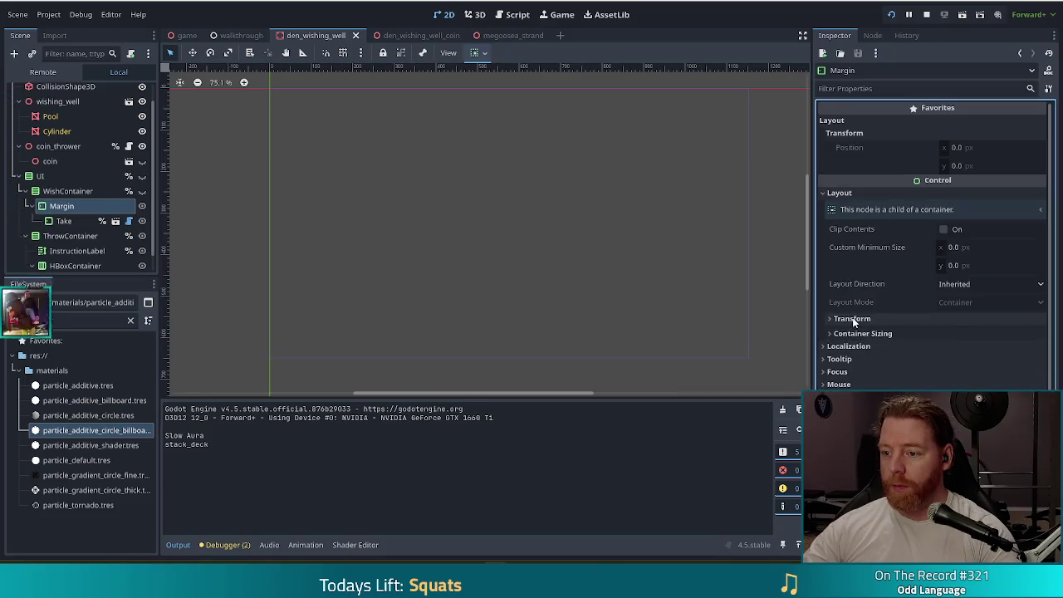
{"action": "left_click", "coordinate": [831, 318]}
{"action": "scroll", "coordinate": [934, 249], "scroll_direction": "down", "scroll_amount": 2}
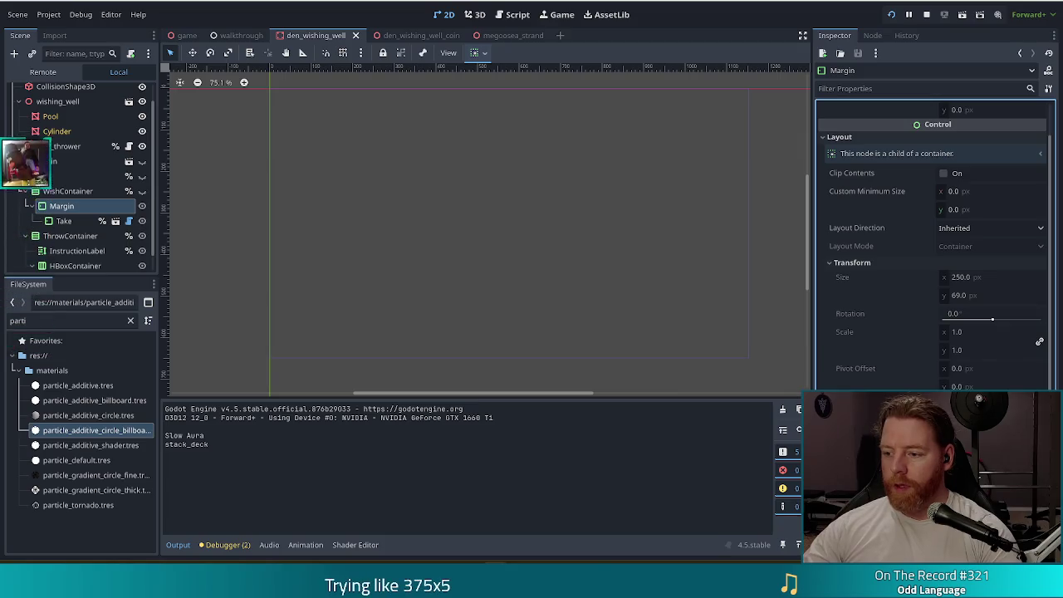
{"action": "key", "text": "ctrl+s"}
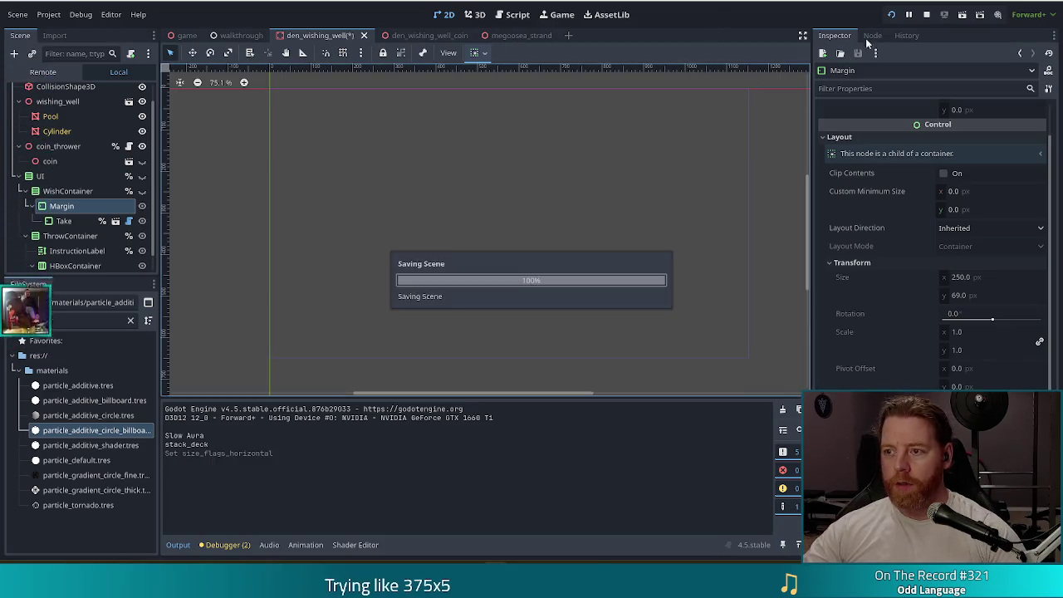
- Show the UI and WishContainer layers, hide them again, save, and relaunch the game
{"action": "left_click", "coordinate": [142, 176]}
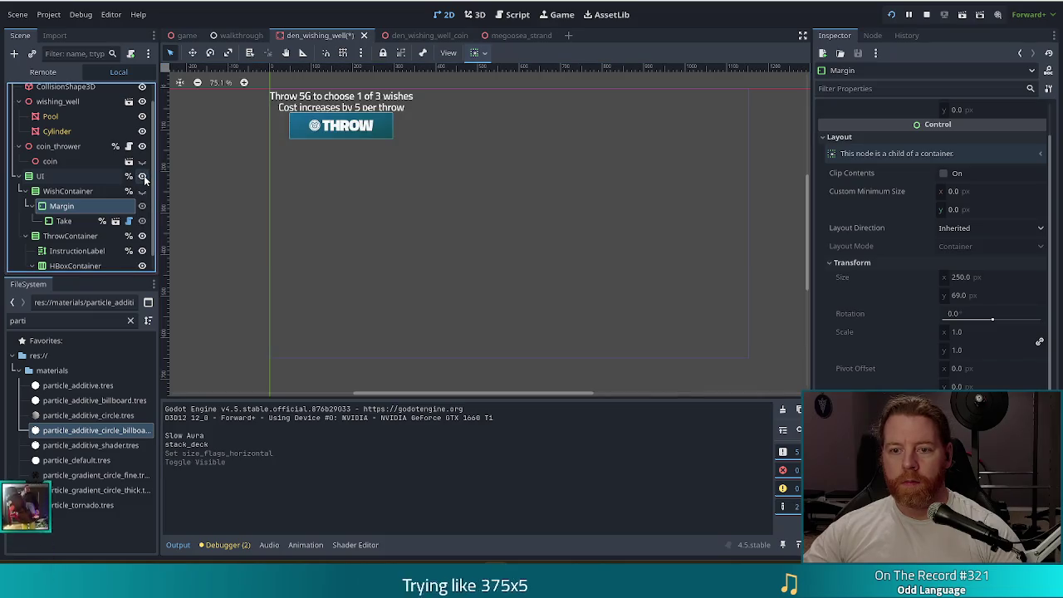
{"action": "left_click", "coordinate": [142, 191]}
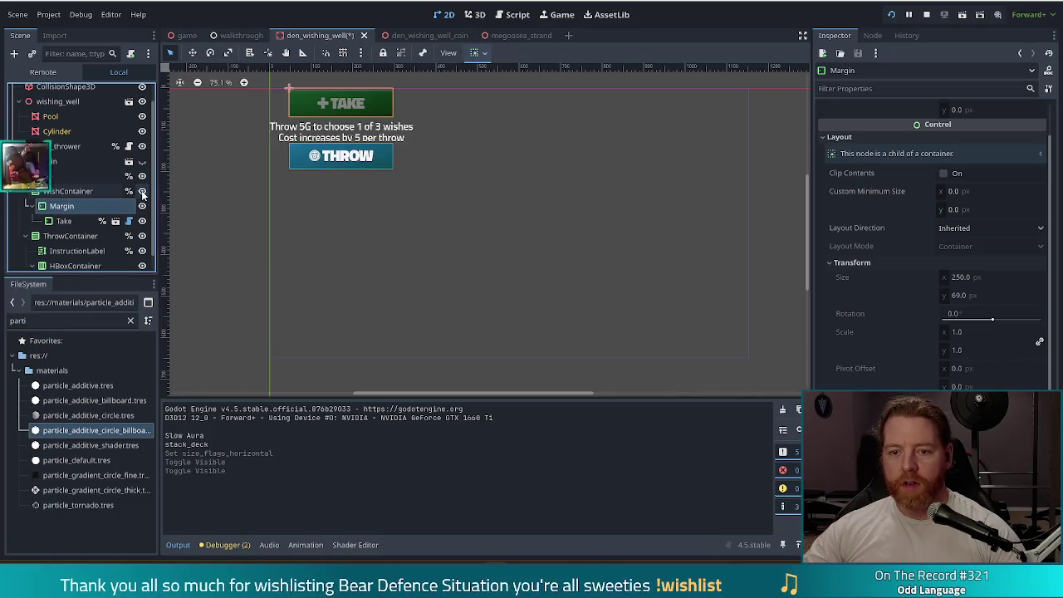
{"action": "left_click", "coordinate": [142, 192]}
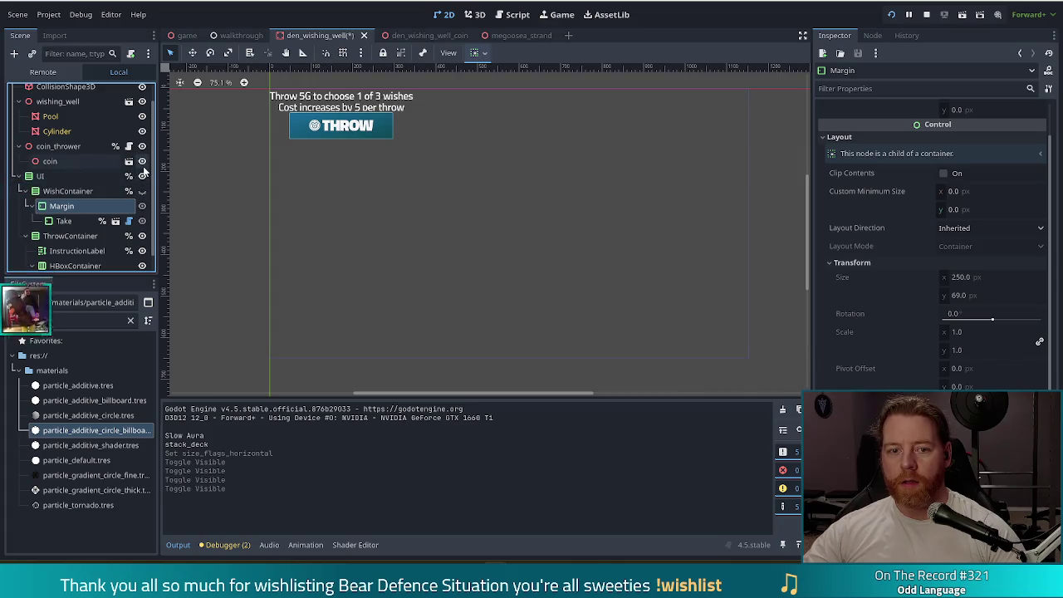
{"action": "left_click", "coordinate": [142, 162]}
{"action": "left_click", "coordinate": [142, 176]}
{"action": "key", "text": "ctrl+s"}
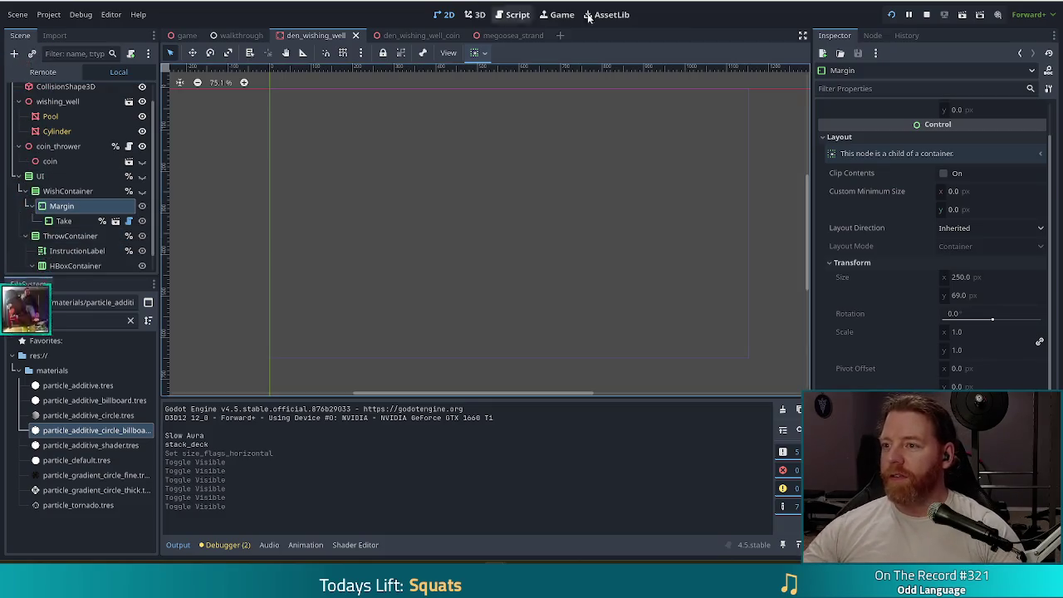
{"action": "left_click", "coordinate": [891, 17]}
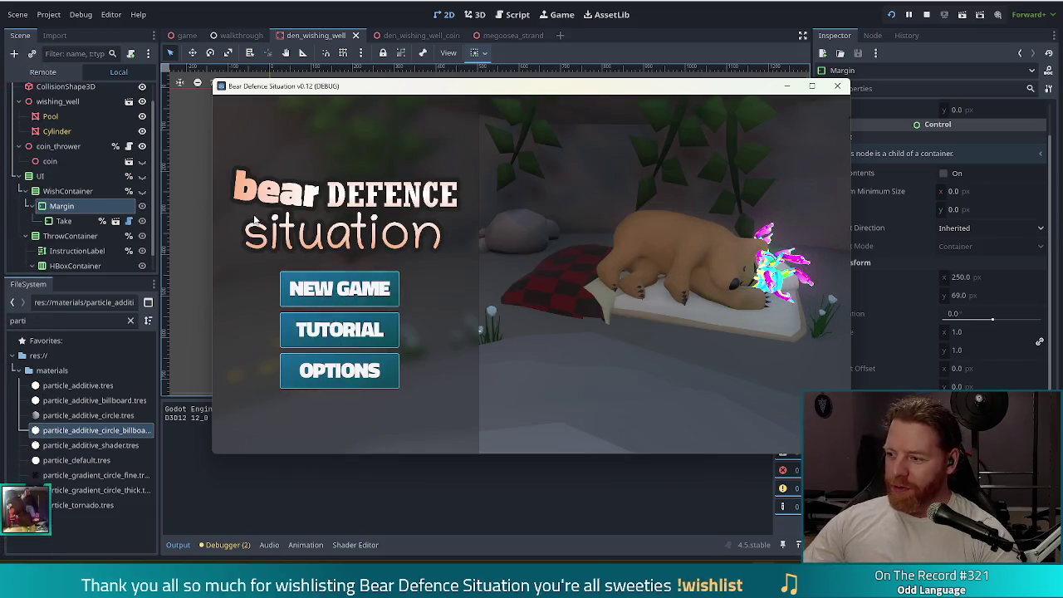
- Start a new game, throw coins at the wishing well, and pick the Training Wheels wish
{"action": "left_click", "coordinate": [366, 297]}
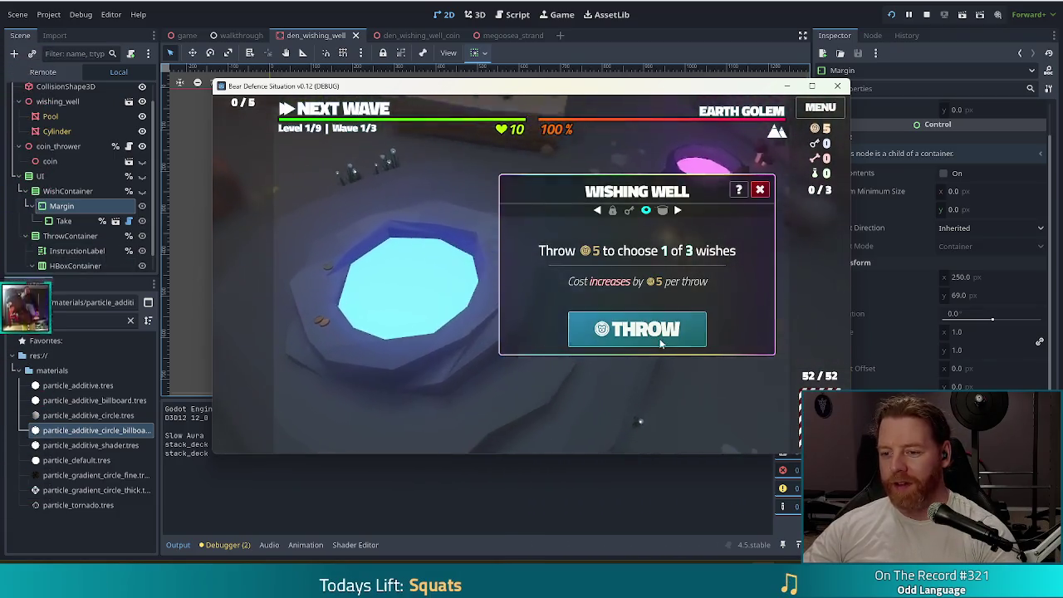
{"action": "left_click", "coordinate": [658, 338]}
{"action": "left_click", "coordinate": [619, 223]}
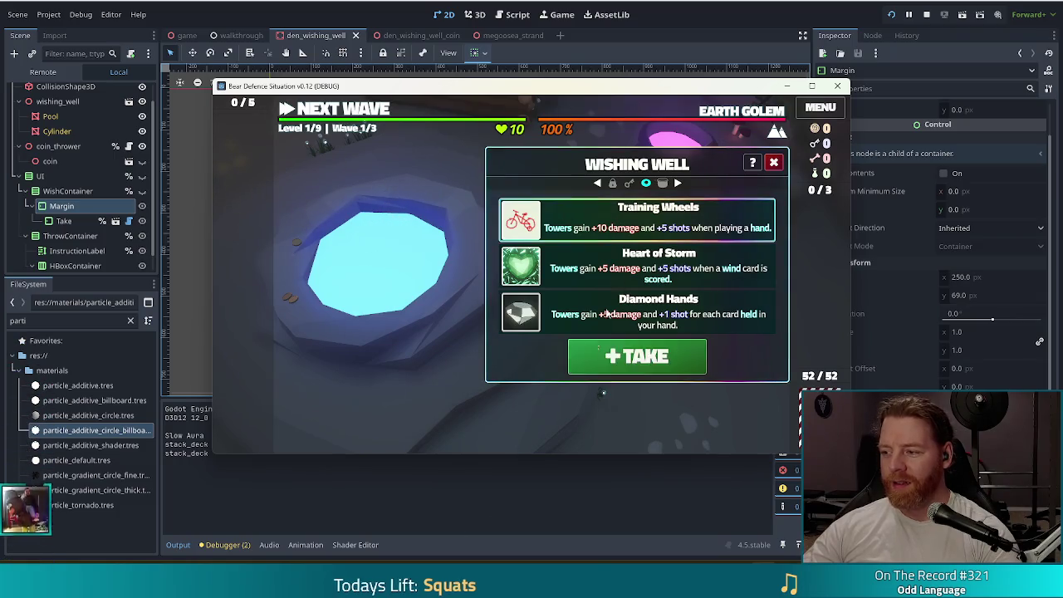
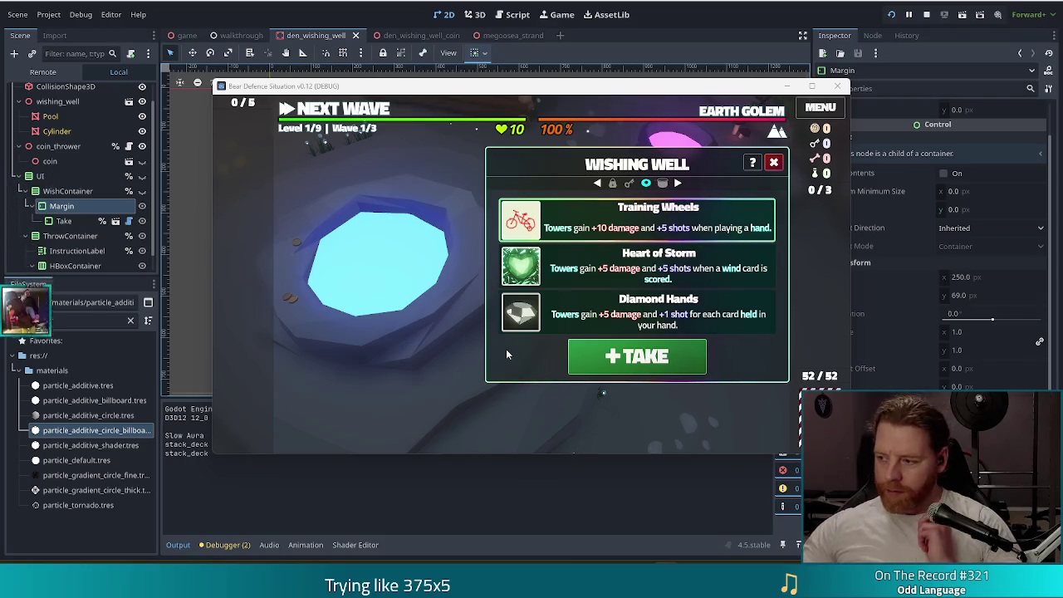
- Take the Training Wheels wish and close the Wishing Well panel
{"action": "key", "text": "XF86AudioLowerVolume"}
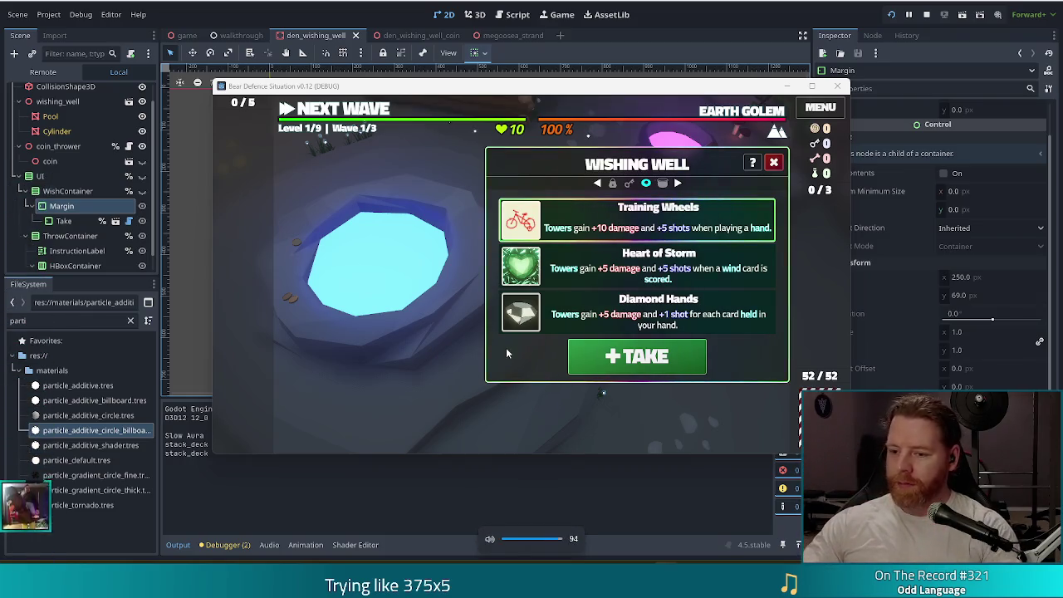
{"action": "key", "text": "XF86AudioLowerVolume"}
{"action": "key", "text": "XF86AudioLowerVolume"}
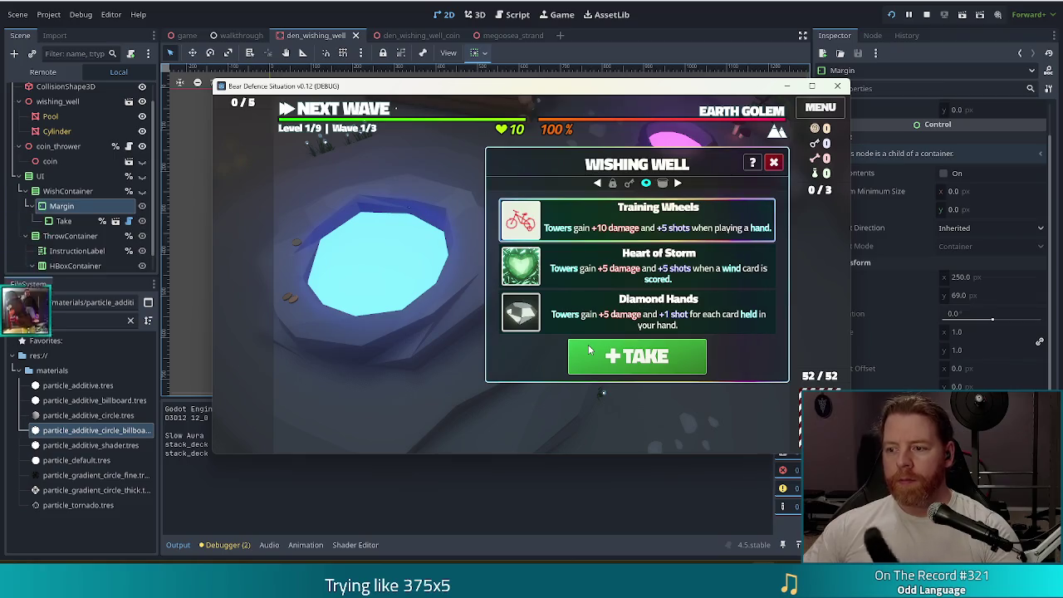
{"action": "mouse_move", "coordinate": [534, 326]}
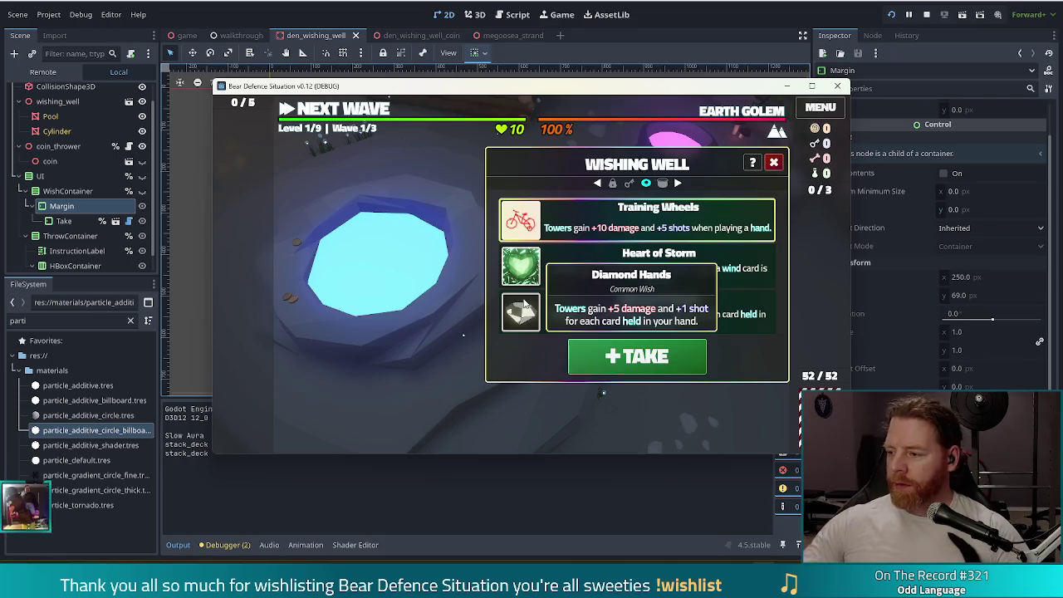
{"action": "left_click", "coordinate": [656, 366]}
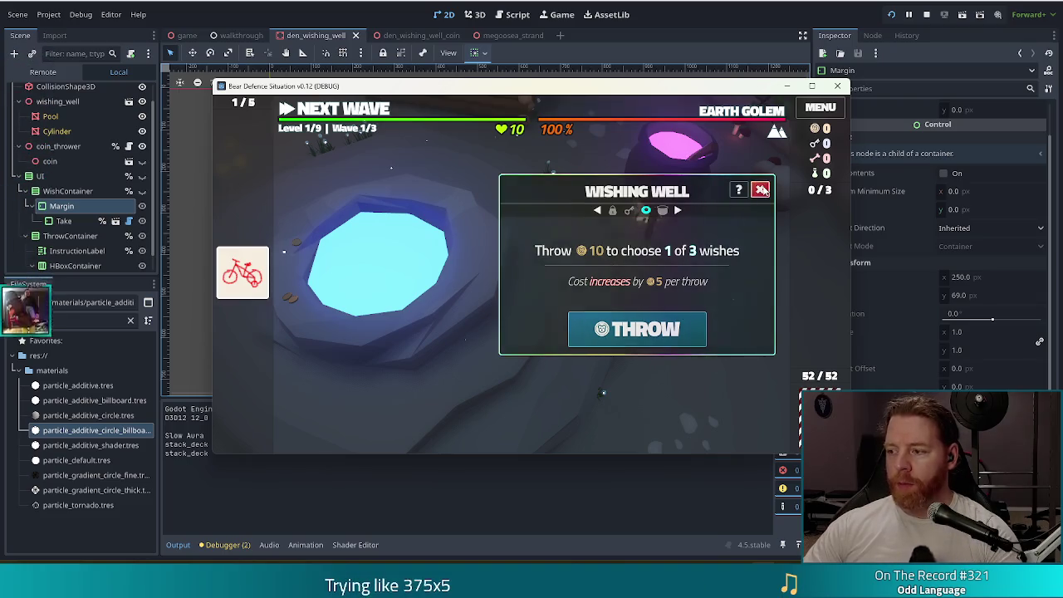
{"action": "left_click", "coordinate": [760, 189]}
- Check the Cauldron, then reopen the Wishing Well for another 10-coin throw
{"action": "left_click", "coordinate": [744, 256]}
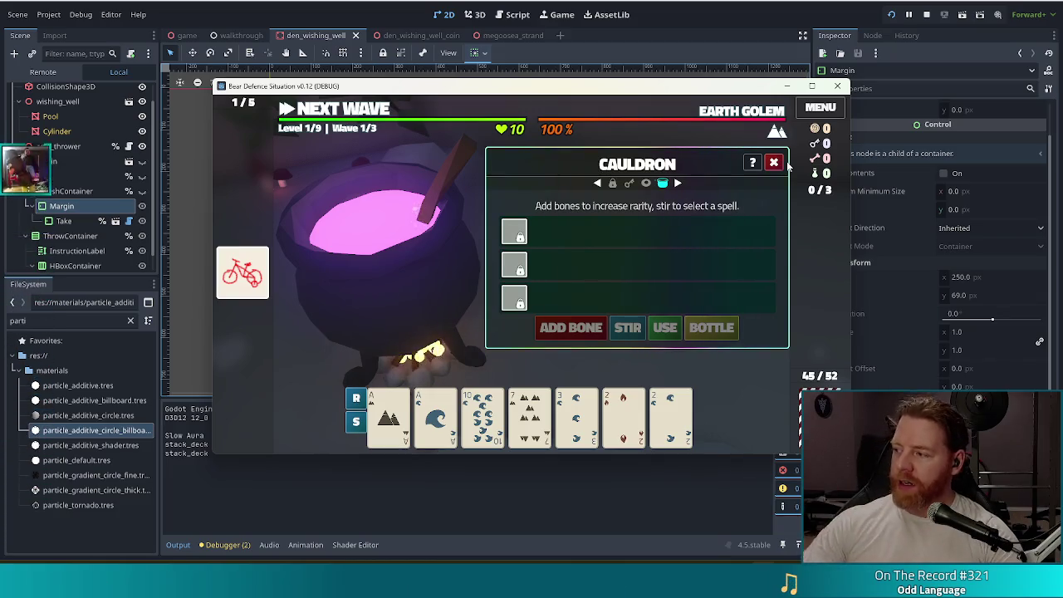
{"action": "left_click", "coordinate": [773, 162]}
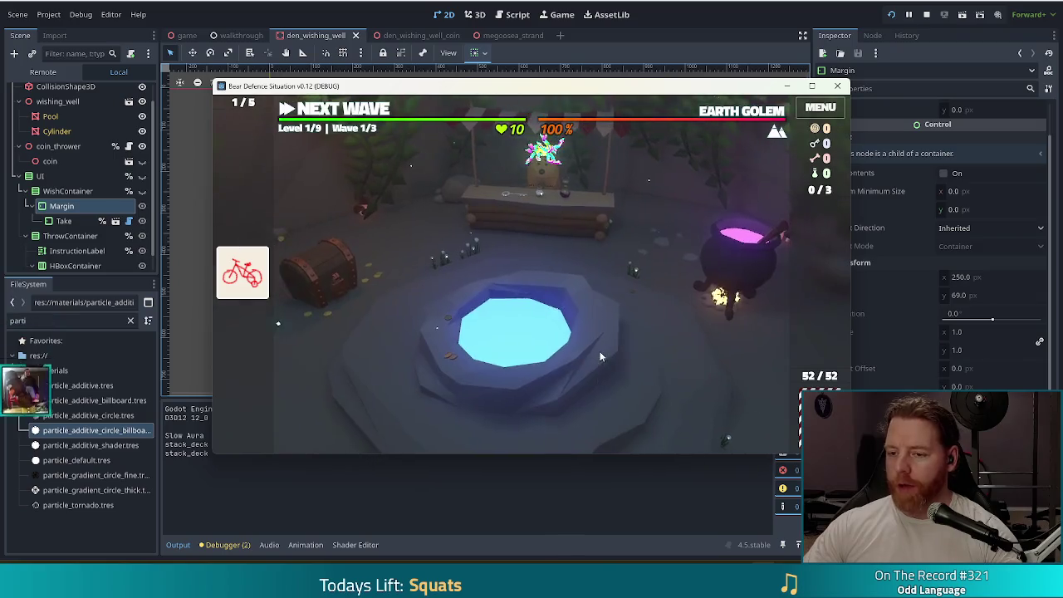
{"action": "left_click", "coordinate": [602, 356]}
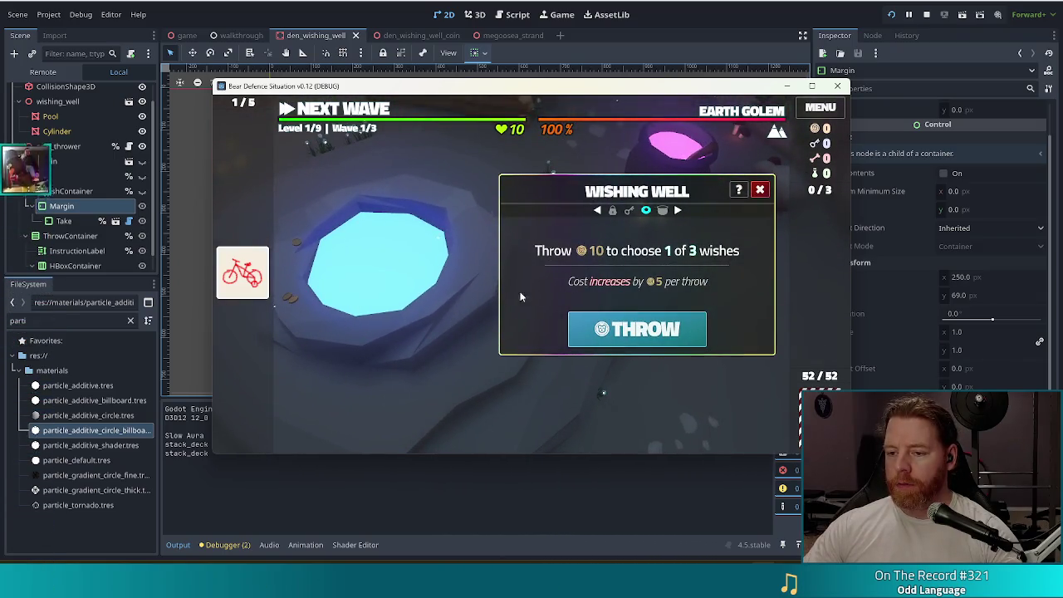
- Run the test_kit console cheat for 990 coins, then throw for new wishes
{"action": "key", "text": "grave"}
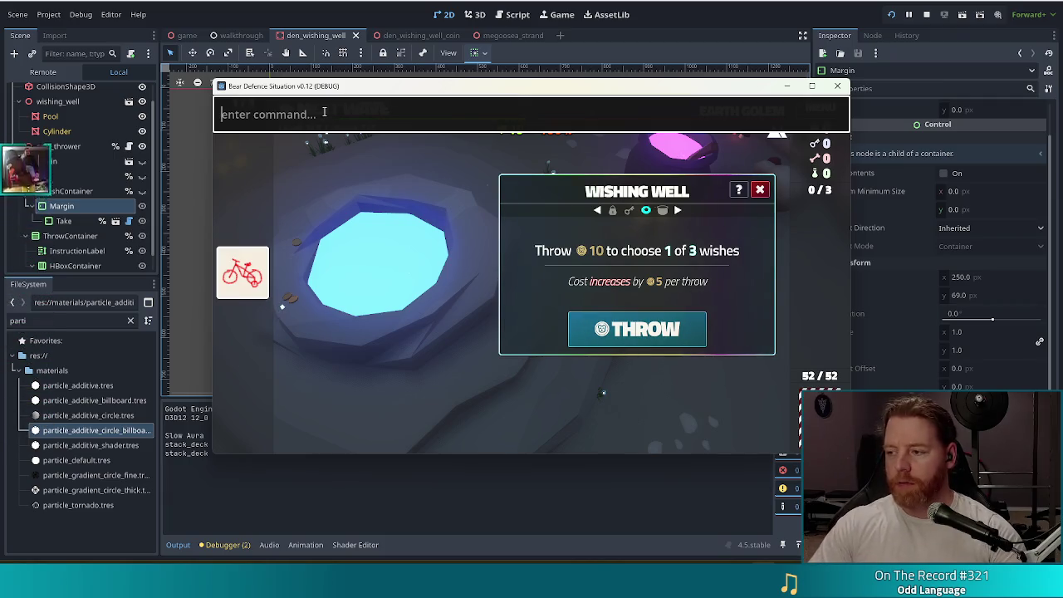
{"action": "type", "text": "test_kit"}
{"action": "key", "text": "Return"}
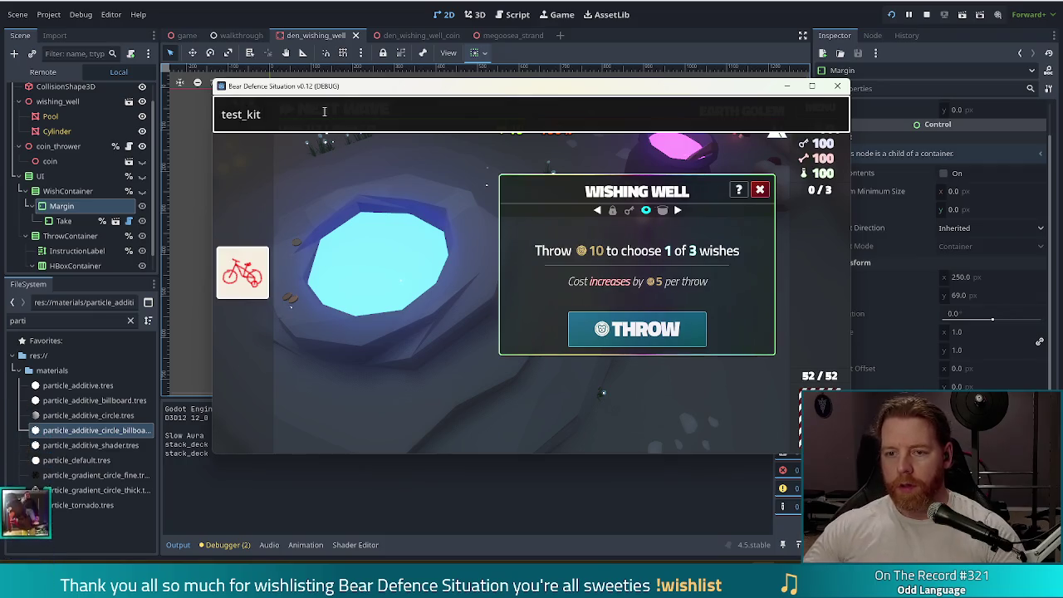
{"action": "key", "text": "Escape"}
{"action": "left_click", "coordinate": [637, 329]}
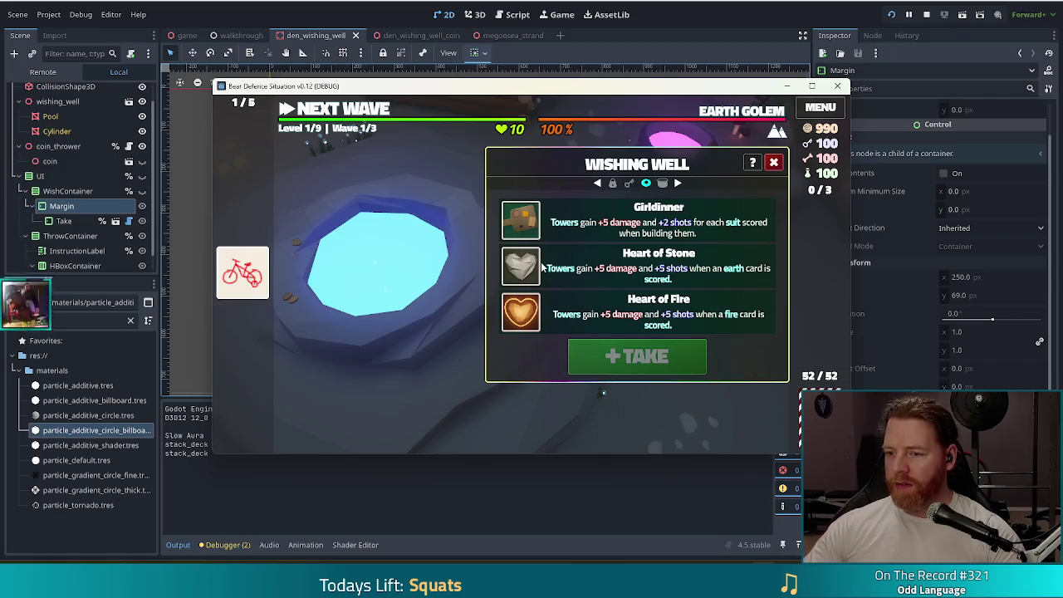
- Select the Girldinner wish card, then stop the running game
{"action": "left_click", "coordinate": [607, 226]}
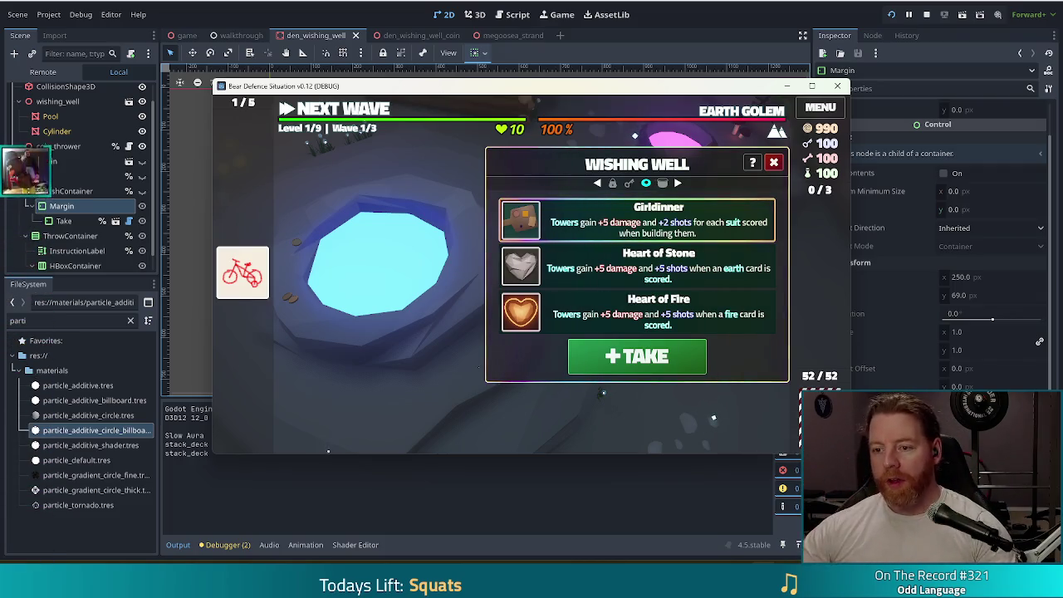
{"action": "left_click", "coordinate": [928, 16]}
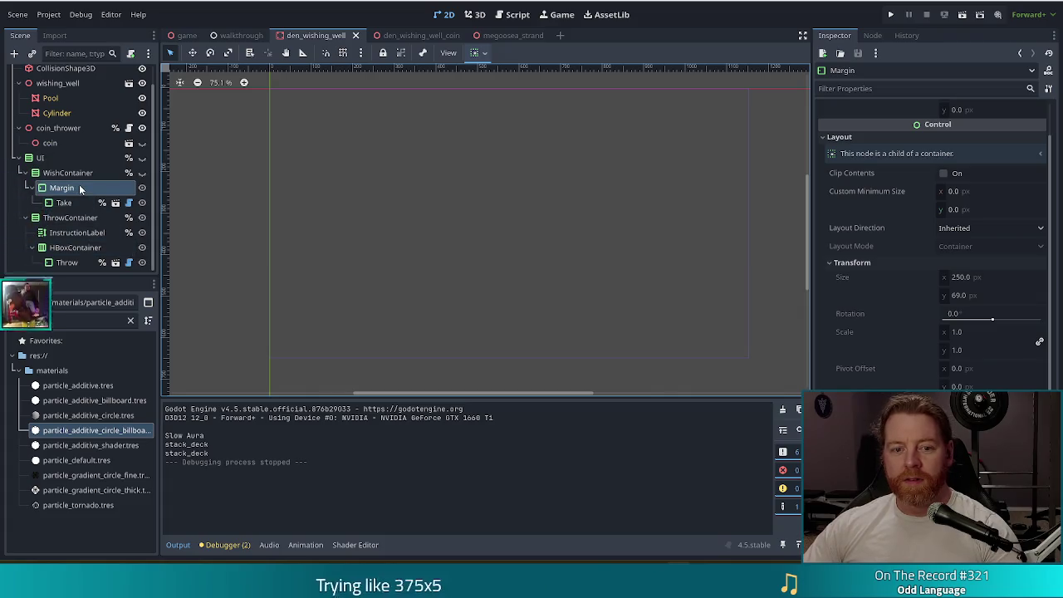
- Begin adding a new child node under Margin in the Scene dock
{"action": "left_click", "coordinate": [14, 53]}
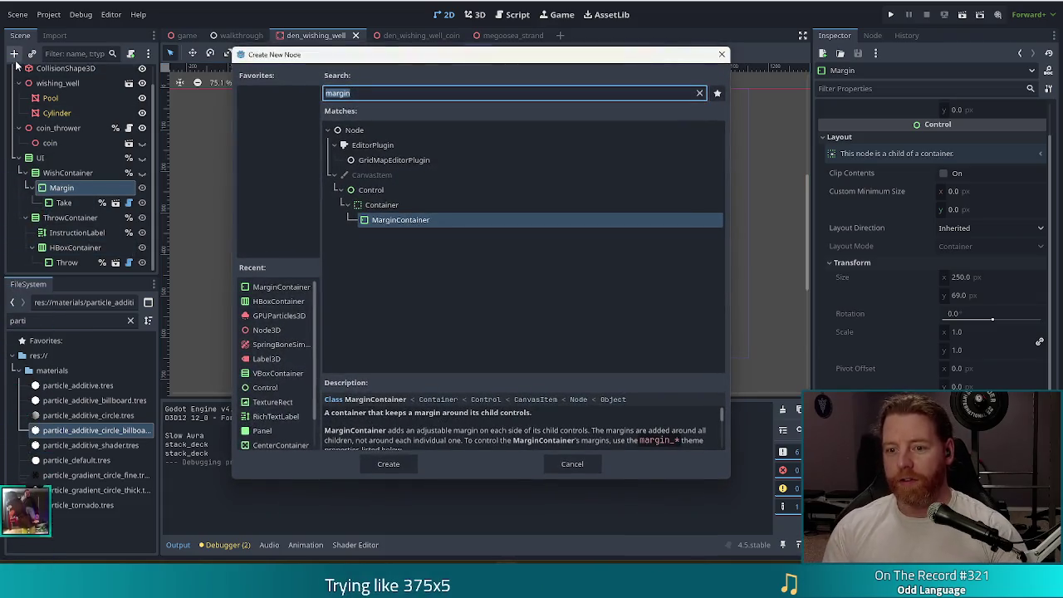
- Add an HBoxContainer under Margin, move Take into it, and duplicate Take
{"action": "type", "text": "hbox"}
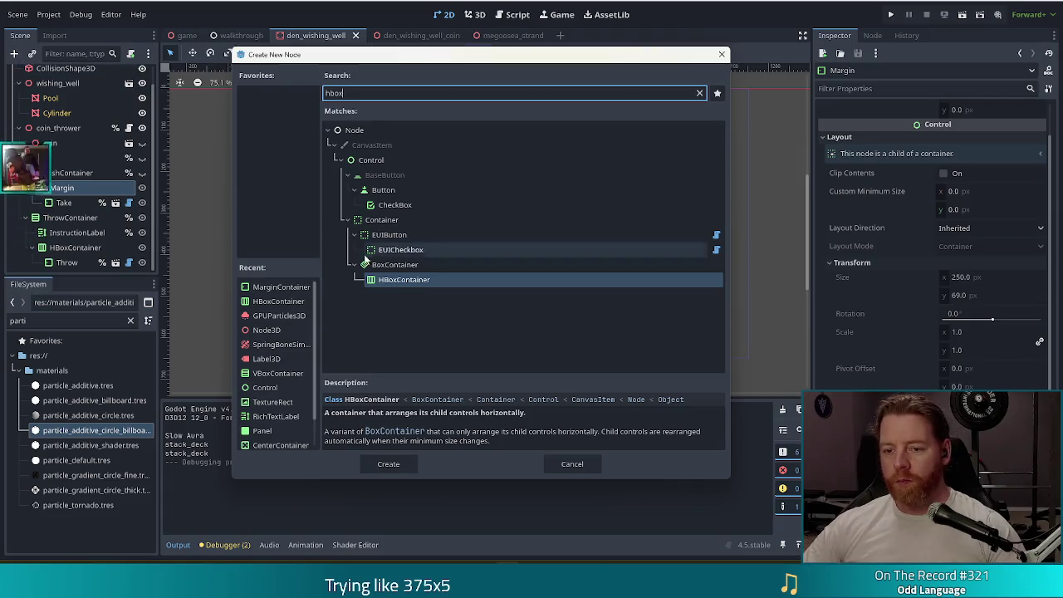
{"action": "double_click", "coordinate": [391, 279]}
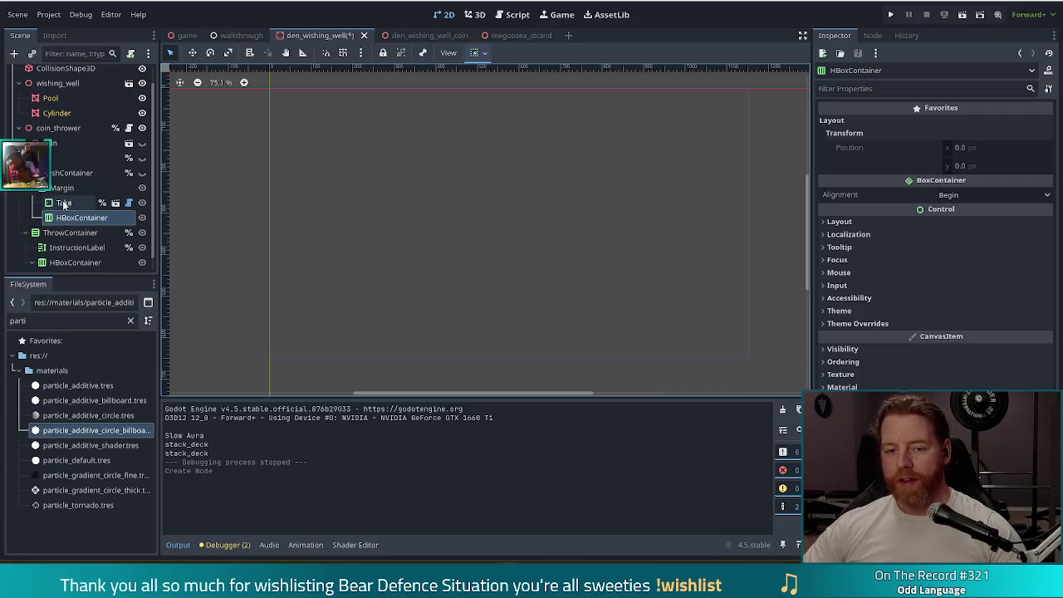
{"action": "left_click_drag", "start_coordinate": [63, 204], "coordinate": [75, 217]}
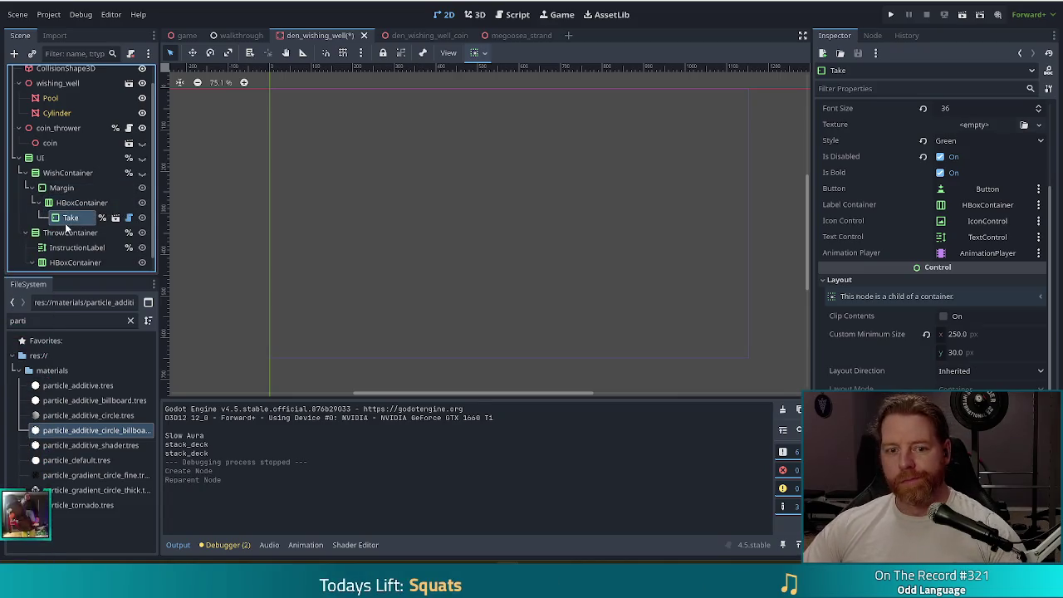
{"action": "left_click", "coordinate": [71, 221]}
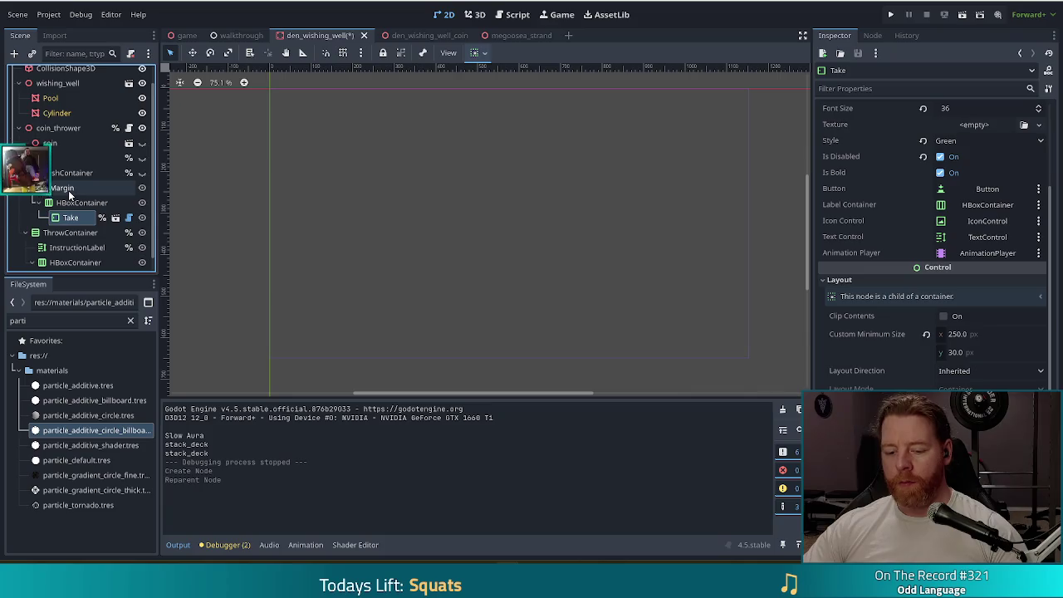
{"action": "key", "text": "ctrl+d"}
{"action": "left_click", "coordinate": [73, 233]}
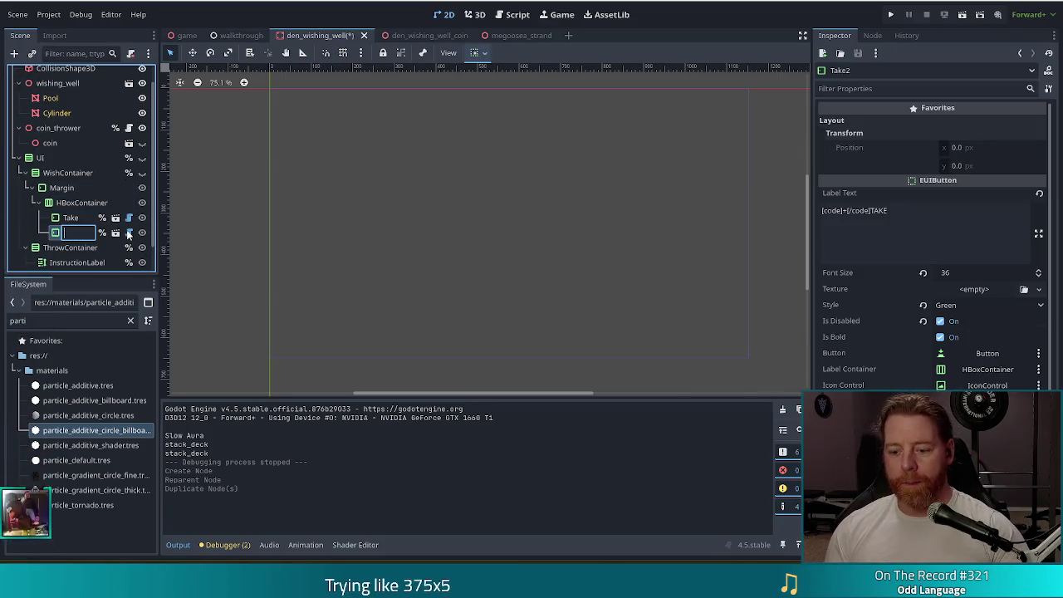
- Name the duplicated button Skip and give it the Negative style
{"action": "type", "text": "Skip"}
{"action": "key", "text": "Return"}
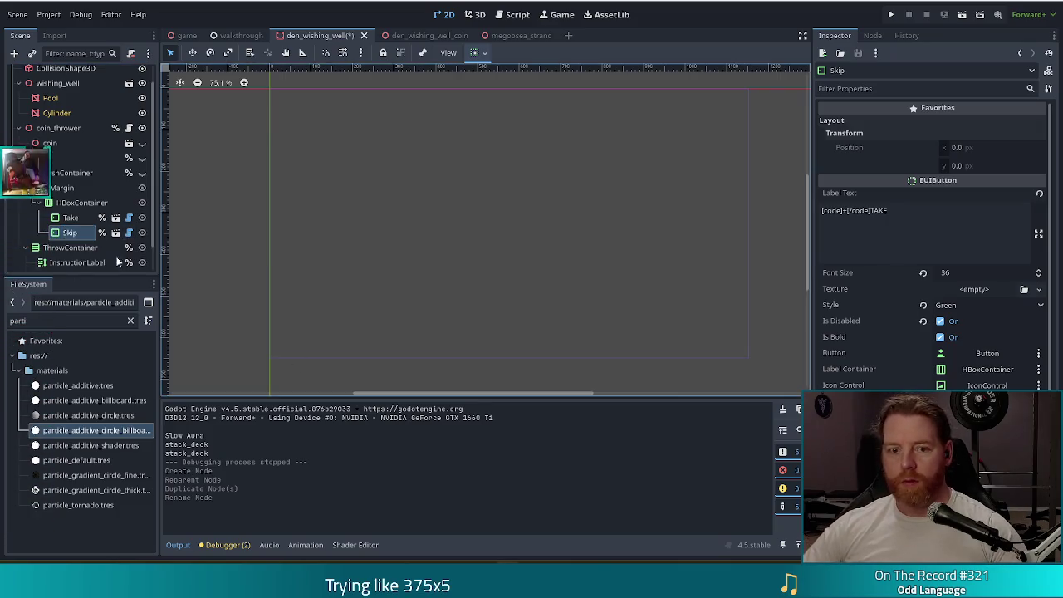
{"action": "left_click", "coordinate": [948, 306]}
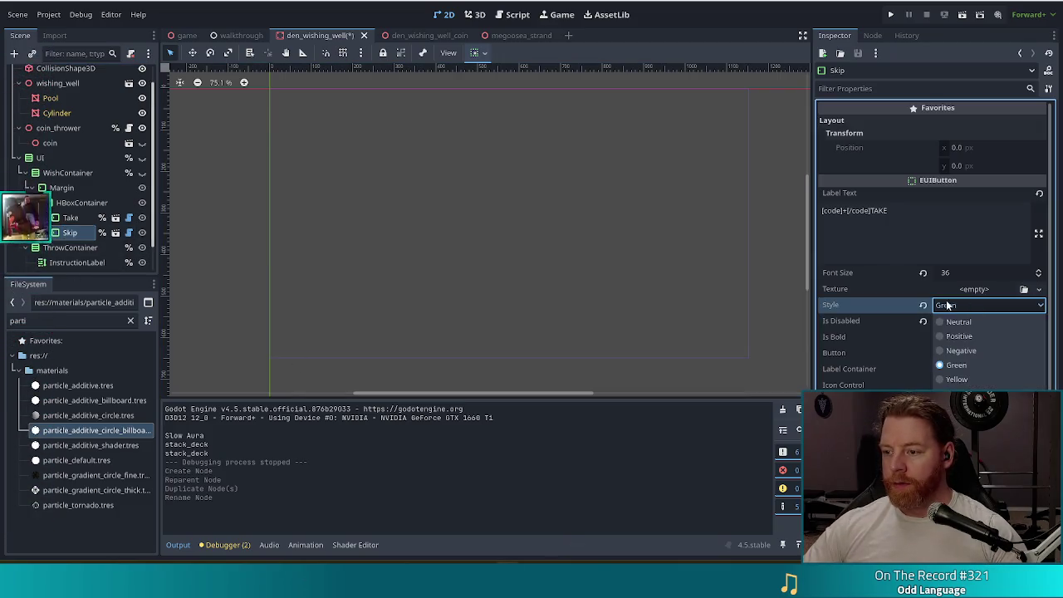
{"action": "left_click", "coordinate": [957, 351]}
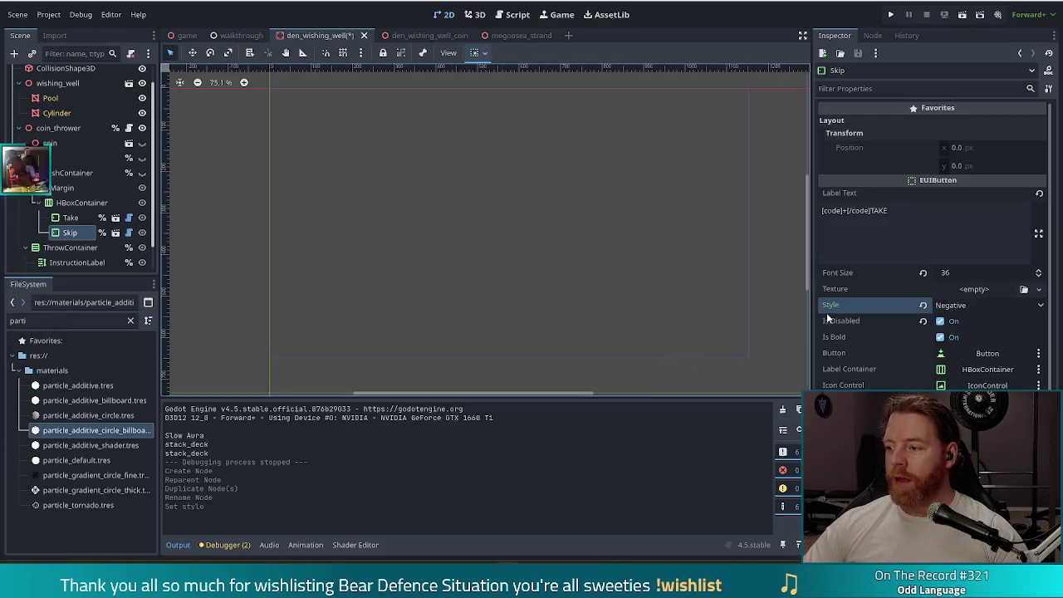
- Change Skip's label text to [code]-[/code]SKIP and save the scene
{"action": "mouse_move", "coordinate": [828, 312]}
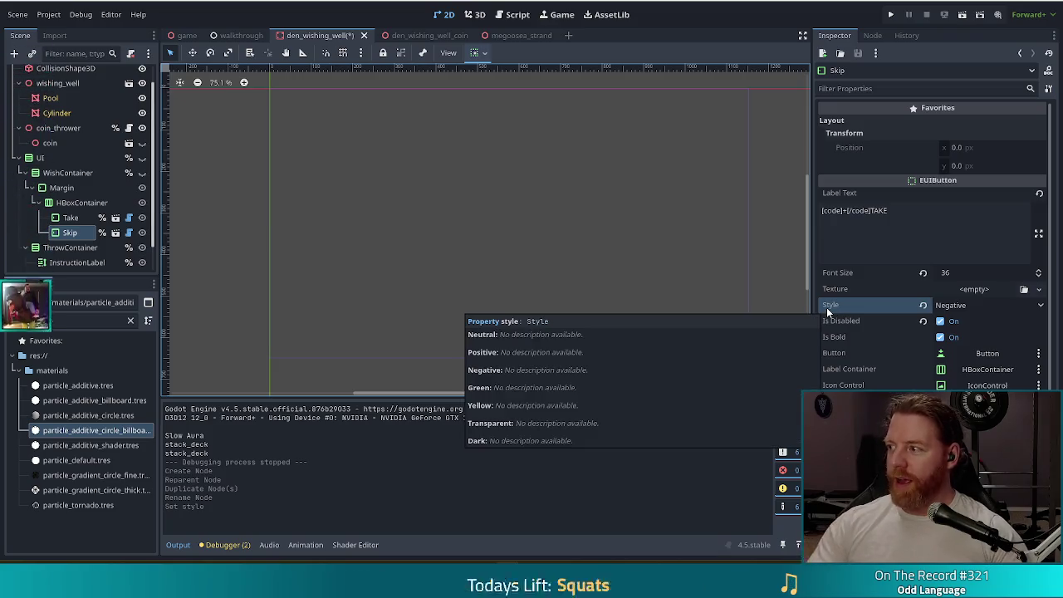
{"action": "left_click", "coordinate": [898, 210]}
{"action": "key", "text": "BackSpace"}
{"action": "type", "text": "-"}
{"action": "key", "text": "ctrl+shift+Right"}
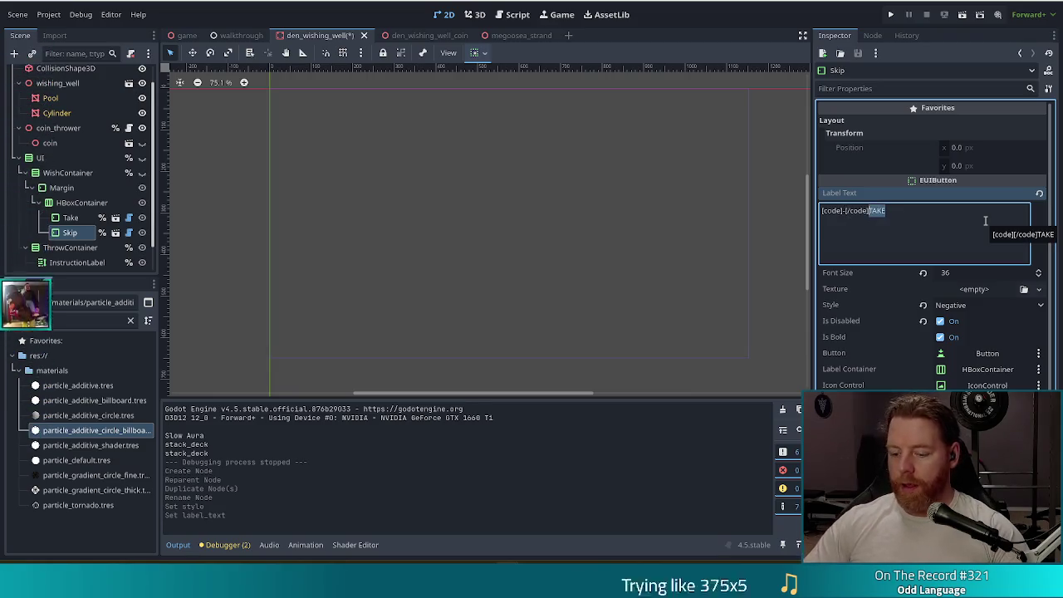
{"action": "type", "text": "SKIP"}
{"action": "key", "text": "ctrl+s"}
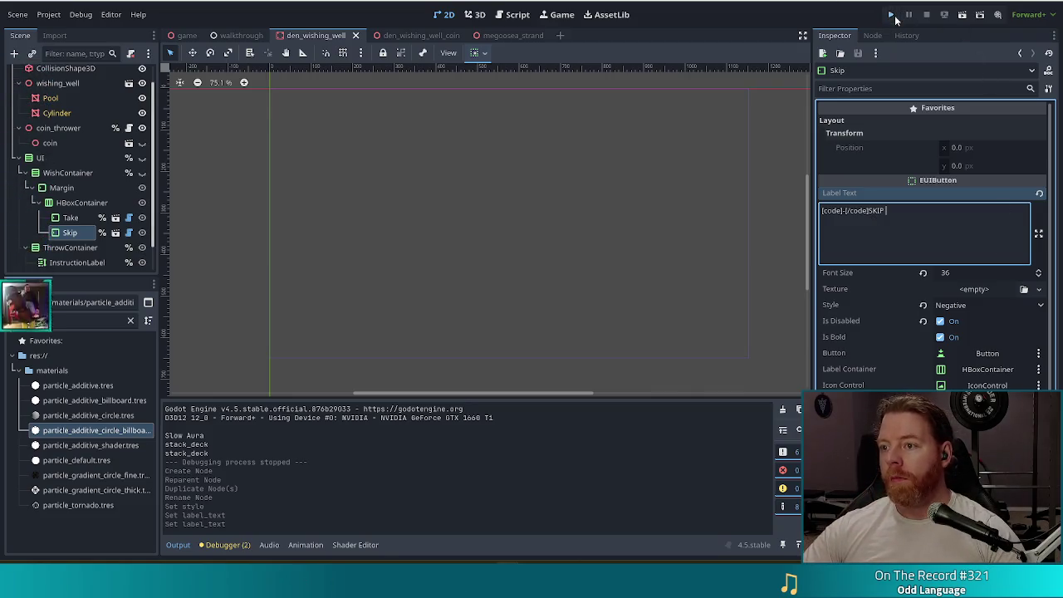
- Run the project, start a new game, and throw coins at the Wishing Well
{"action": "left_click", "coordinate": [891, 15]}
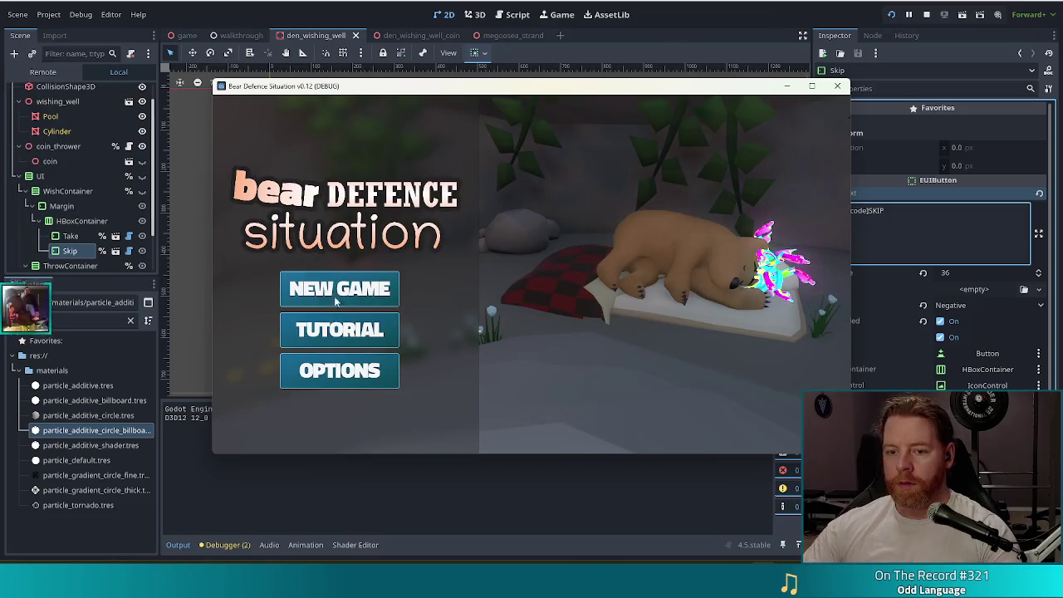
{"action": "left_click", "coordinate": [378, 287]}
{"action": "left_click", "coordinate": [593, 327]}
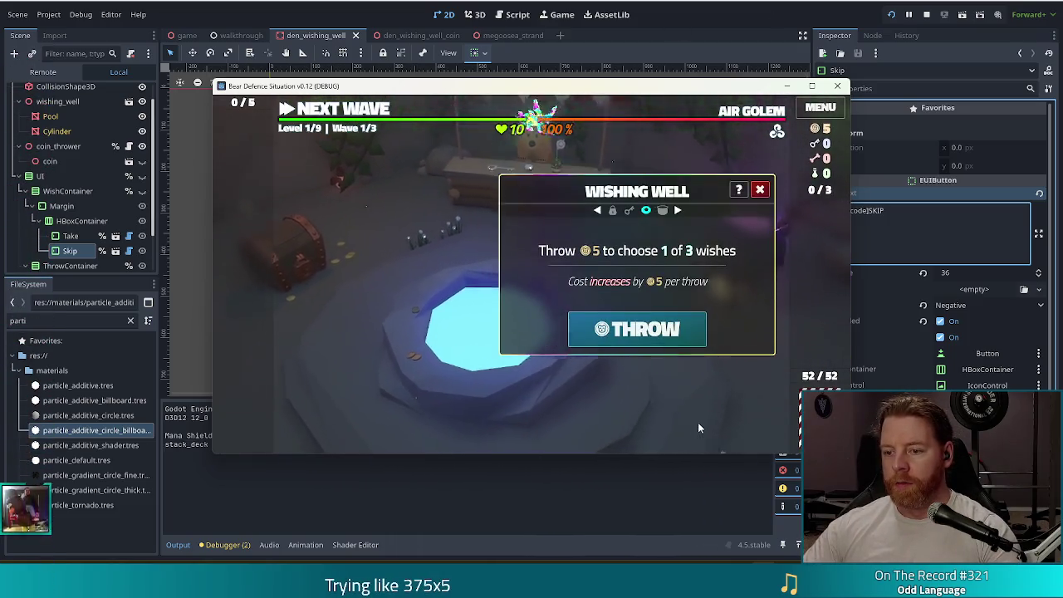
{"action": "left_click", "coordinate": [659, 324]}
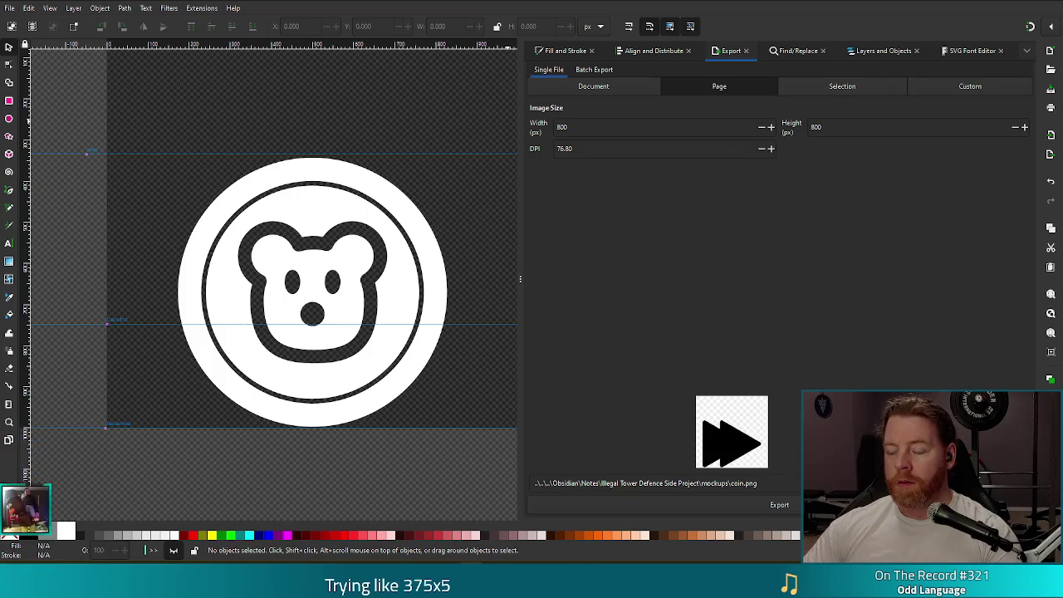
- Duplicate the plus icon's layer and rename the copy
{"action": "left_click", "coordinate": [881, 51]}
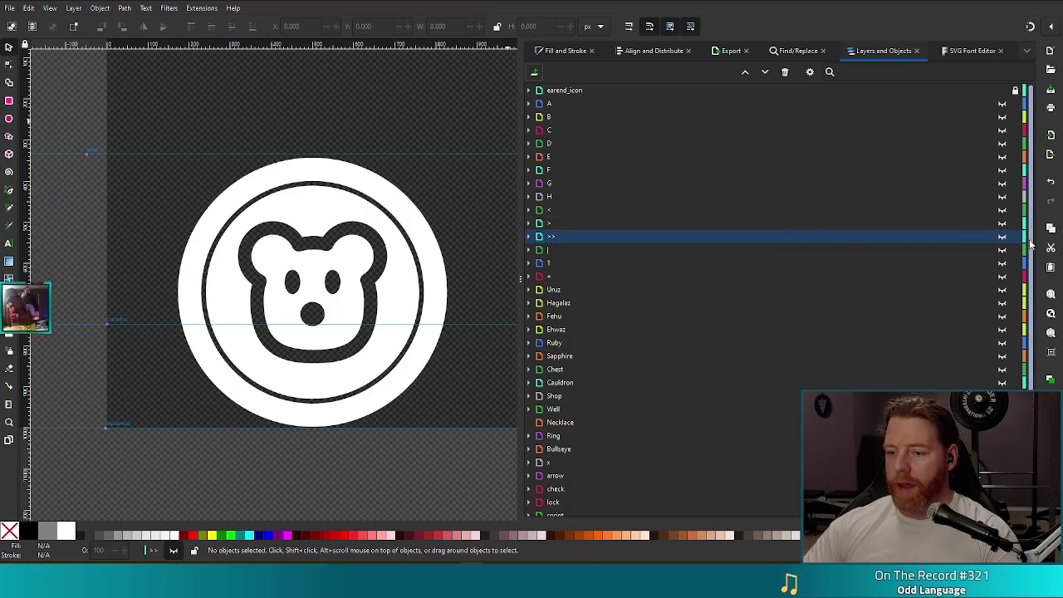
{"action": "scroll", "coordinate": [843, 238], "scroll_direction": "down", "scroll_amount": 5}
{"action": "scroll", "coordinate": [842, 236], "scroll_direction": "up", "scroll_amount": 5}
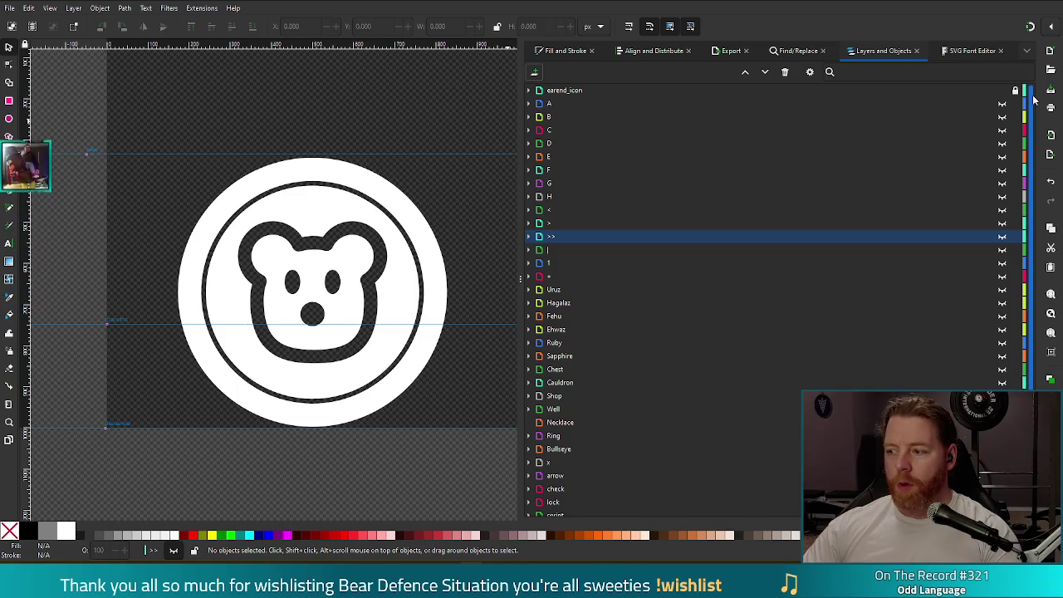
{"action": "left_click", "coordinate": [587, 275]}
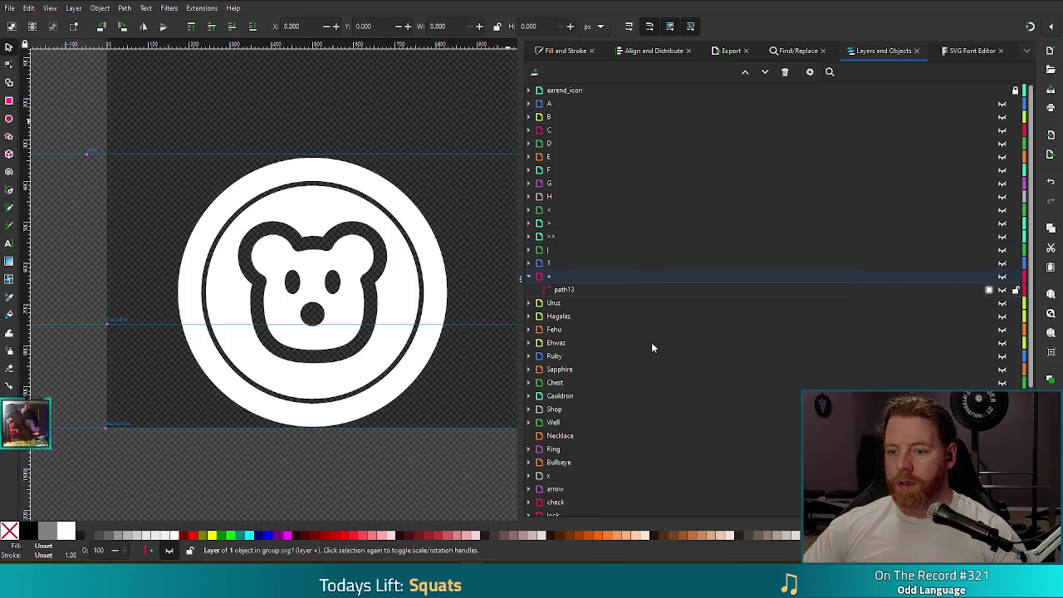
{"action": "right_click", "coordinate": [575, 274]}
{"action": "left_click", "coordinate": [619, 308]}
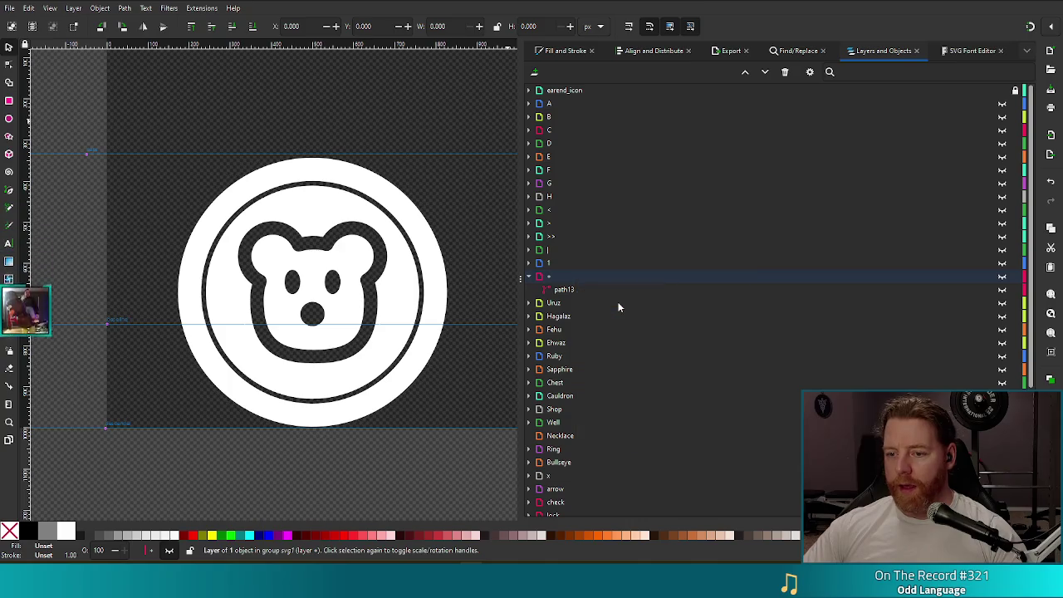
{"action": "double_click", "coordinate": [556, 277]}
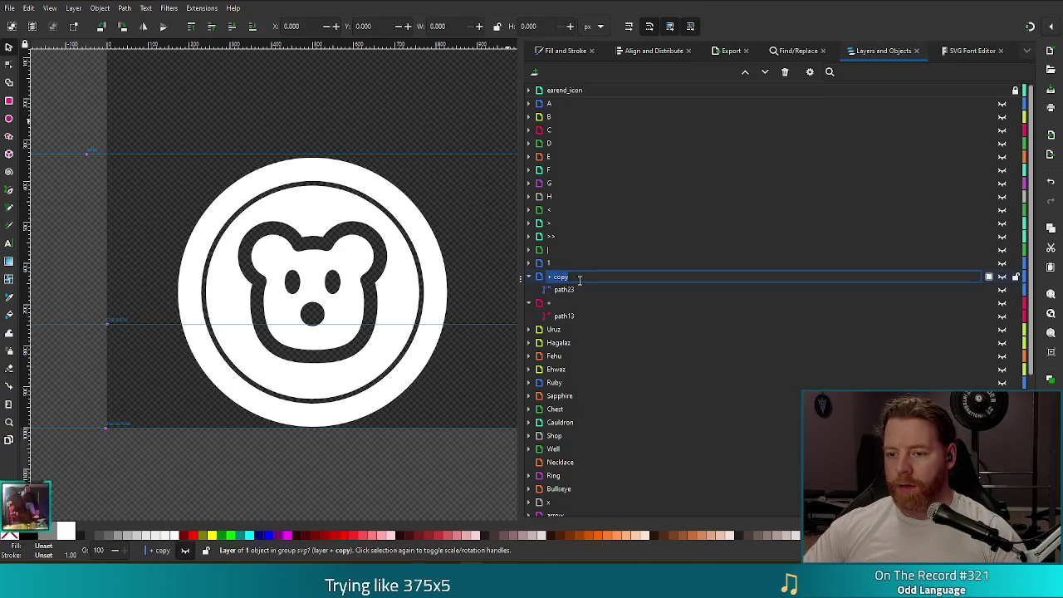
{"action": "type", "text": "0"}
{"action": "key", "text": "Return"}
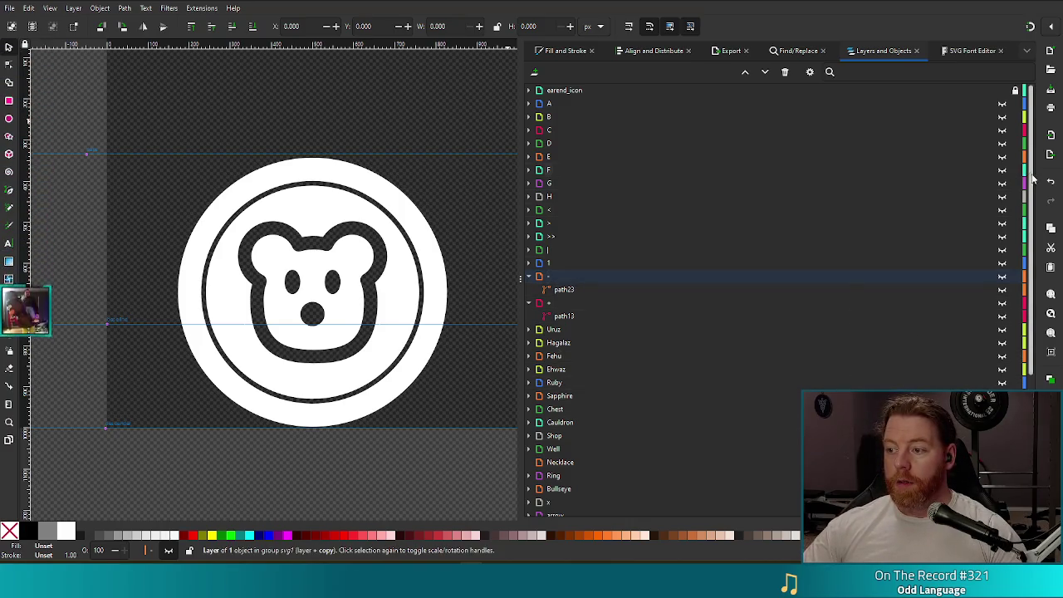
- Hide the coin artwork layer
{"action": "scroll", "coordinate": [899, 322], "scroll_direction": "down", "scroll_amount": 5}
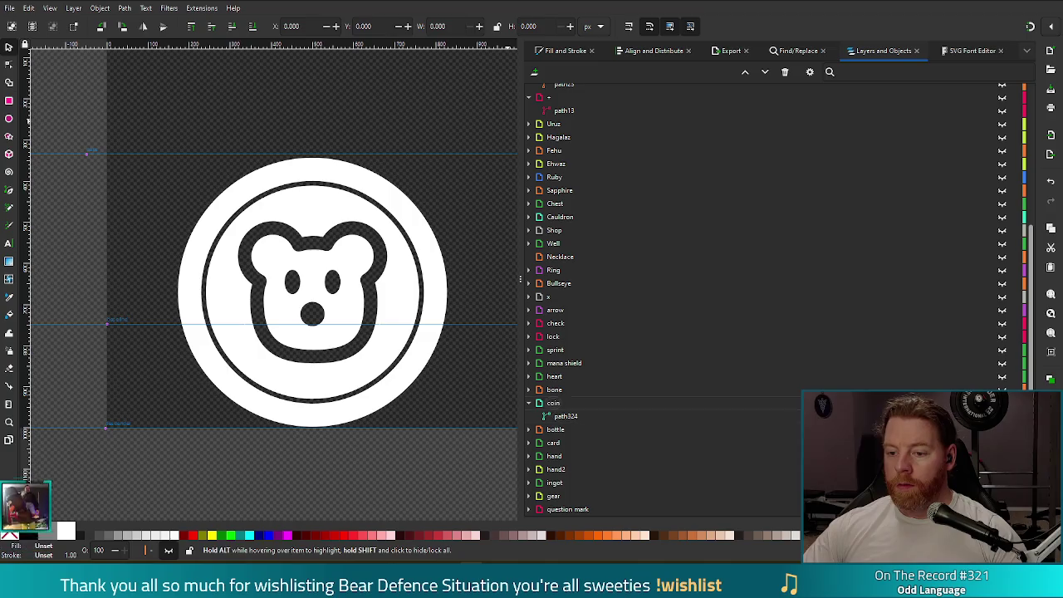
{"action": "left_click", "coordinate": [1002, 403]}
{"action": "scroll", "coordinate": [1001, 354], "scroll_direction": "up", "scroll_amount": 5}
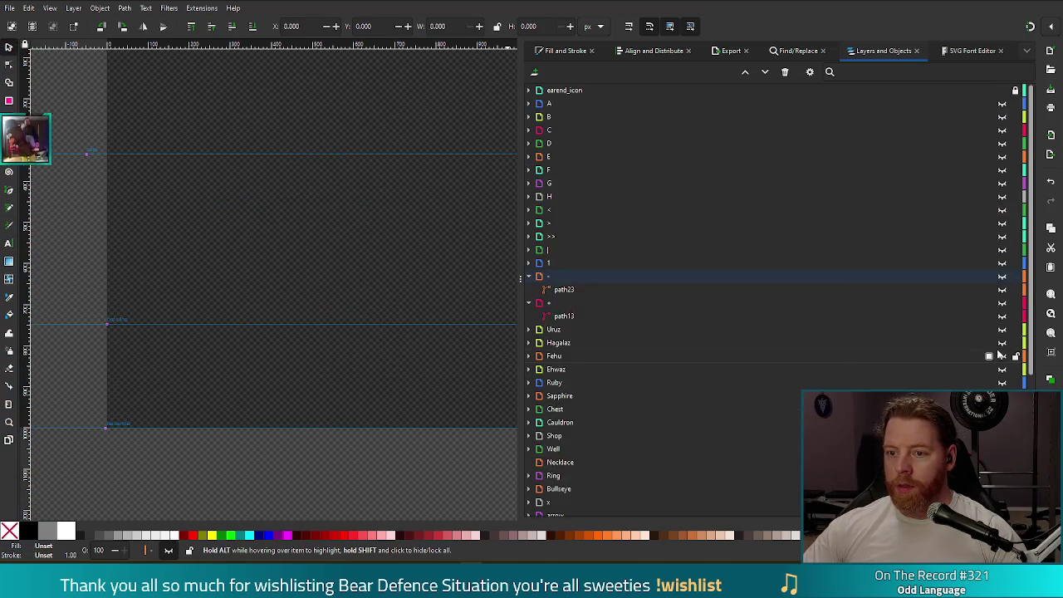
- Show the copied cross and delete the four nodes of its top arm
{"action": "left_click", "coordinate": [617, 287]}
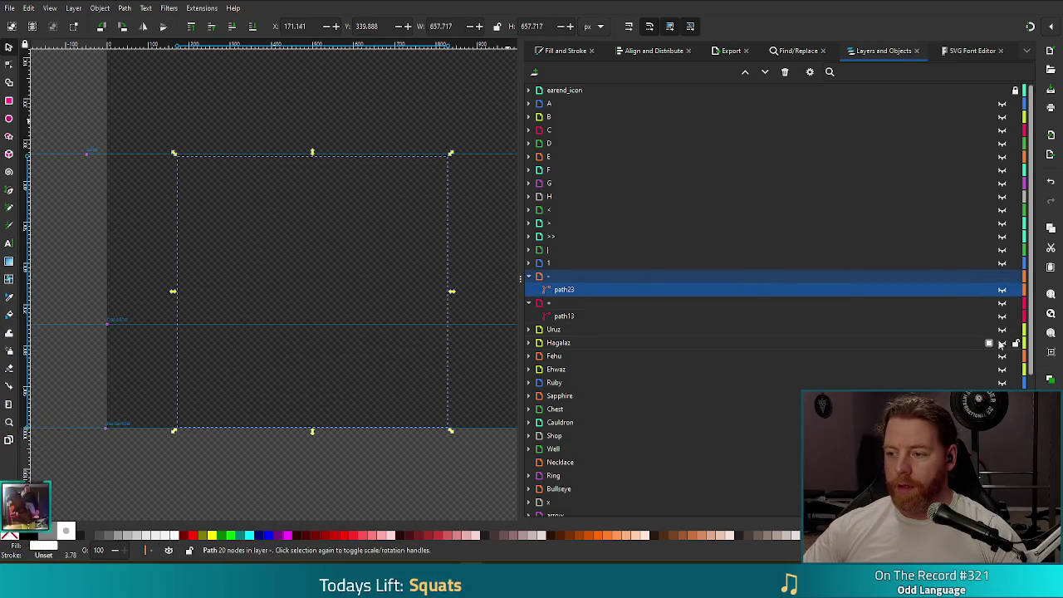
{"action": "left_click", "coordinate": [1003, 290]}
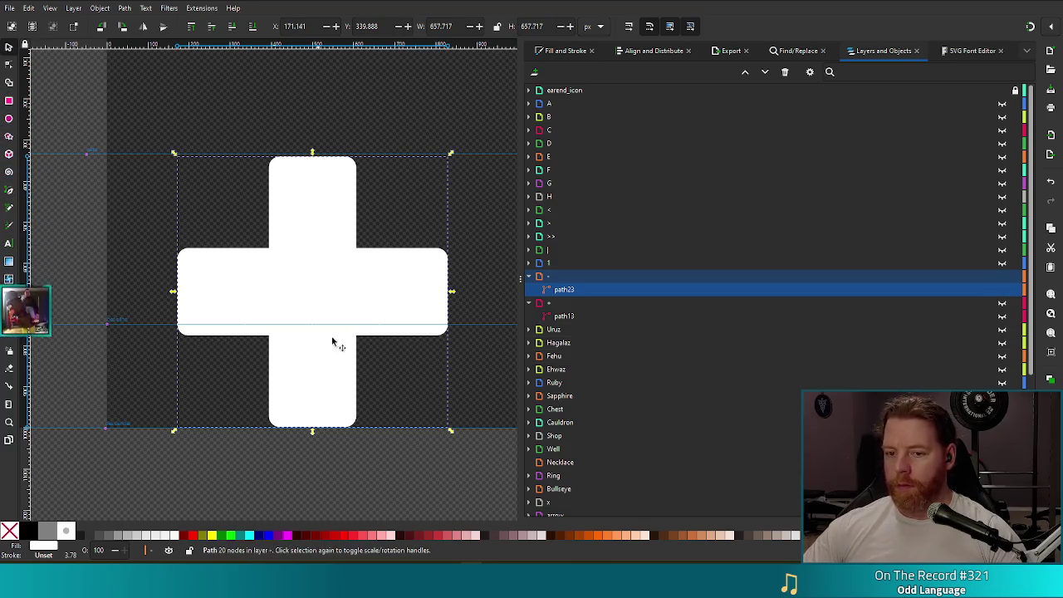
{"action": "key", "text": "n"}
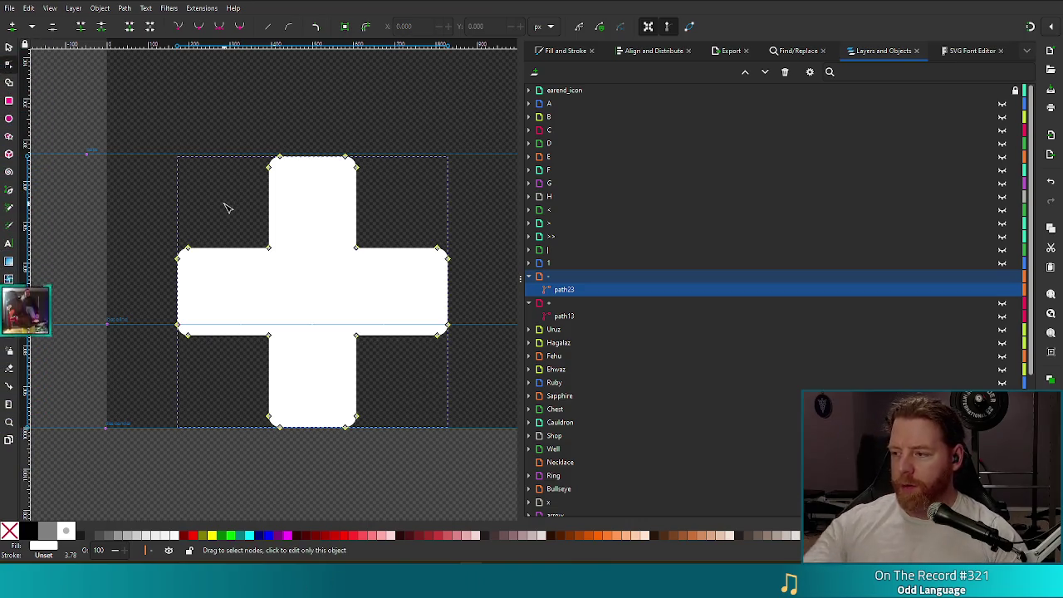
{"action": "left_click_drag", "start_coordinate": [239, 136], "coordinate": [416, 204]}
{"action": "key", "text": "Delete"}
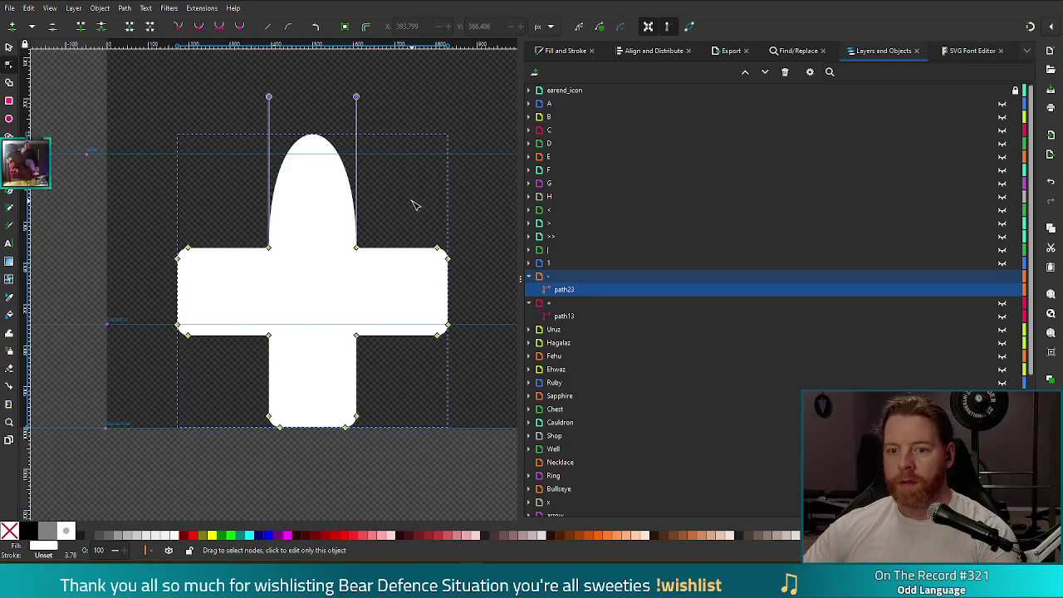
- Flatten the top dome's curve handles and delete the stem's bottom nodes
{"action": "left_click", "coordinate": [357, 99]}
{"action": "left_click", "coordinate": [303, 167]}
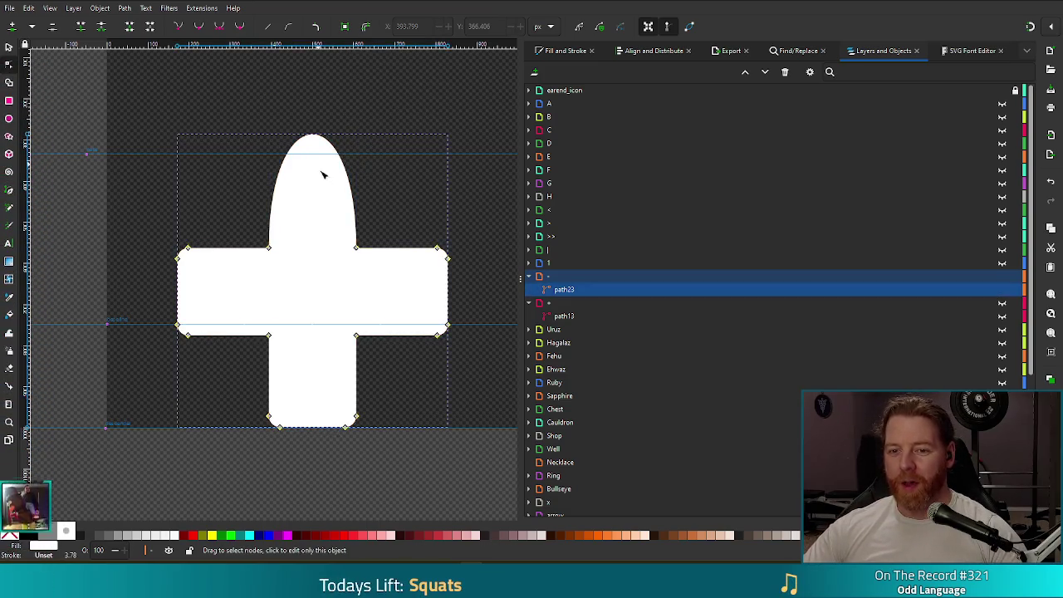
{"action": "left_click", "coordinate": [356, 247]}
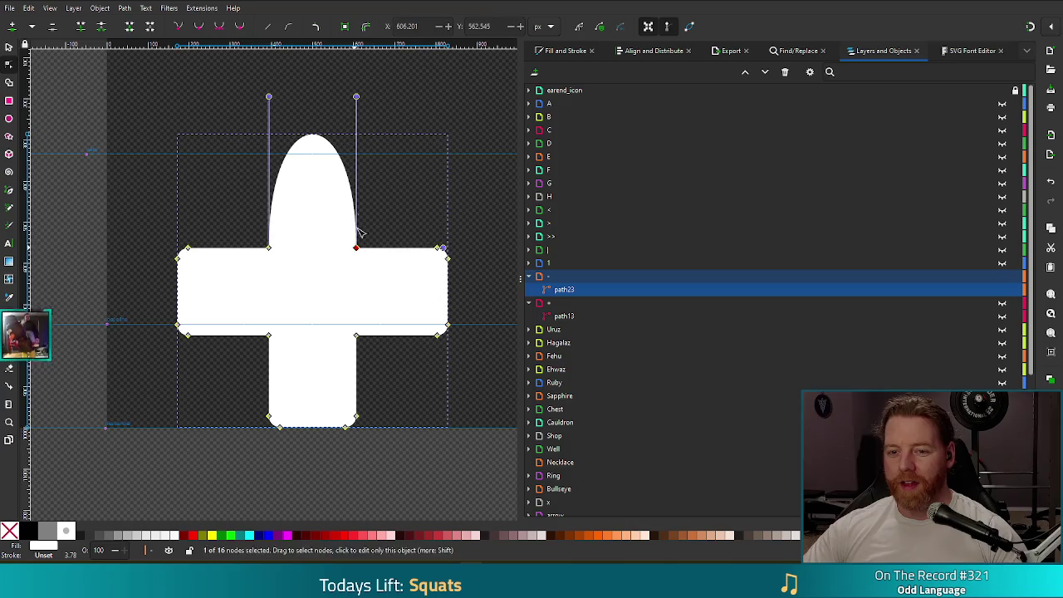
{"action": "left_click", "coordinate": [356, 97], "text": "ctrl"}
{"action": "left_click", "coordinate": [268, 98], "text": "ctrl"}
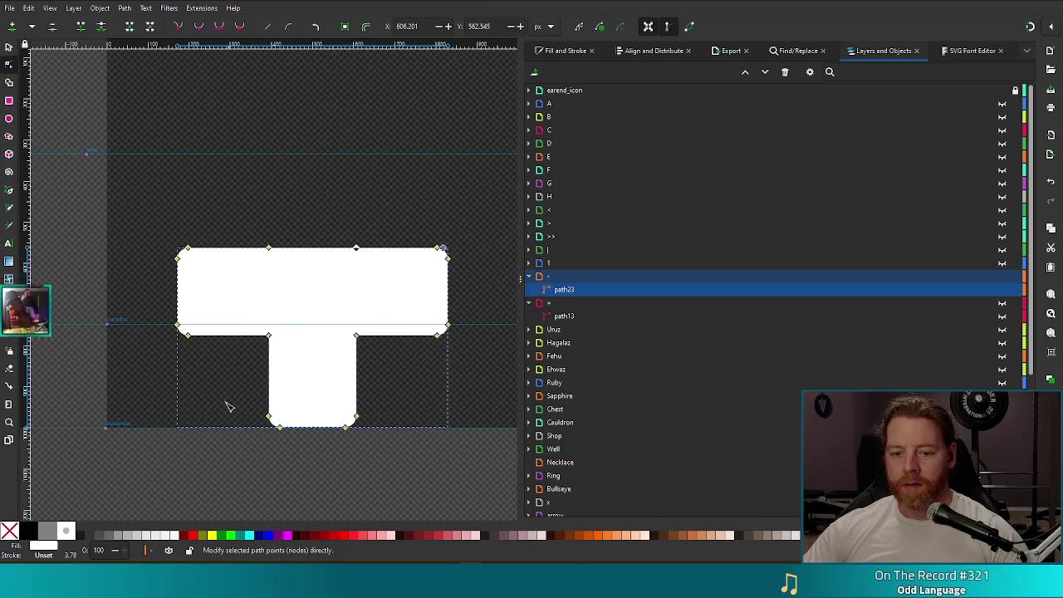
{"action": "left_click_drag", "start_coordinate": [225, 404], "coordinate": [396, 470]}
{"action": "key", "text": "Delete"}
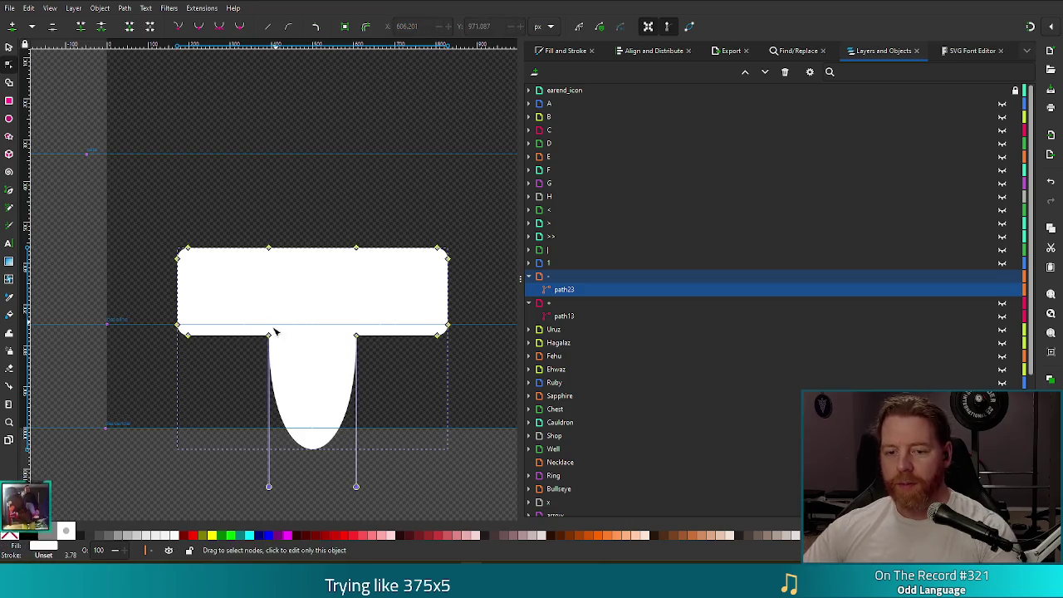
- Straighten the leftover curves, delete extra edge nodes into a plain bar, and save
{"action": "left_click", "coordinate": [268, 490]}
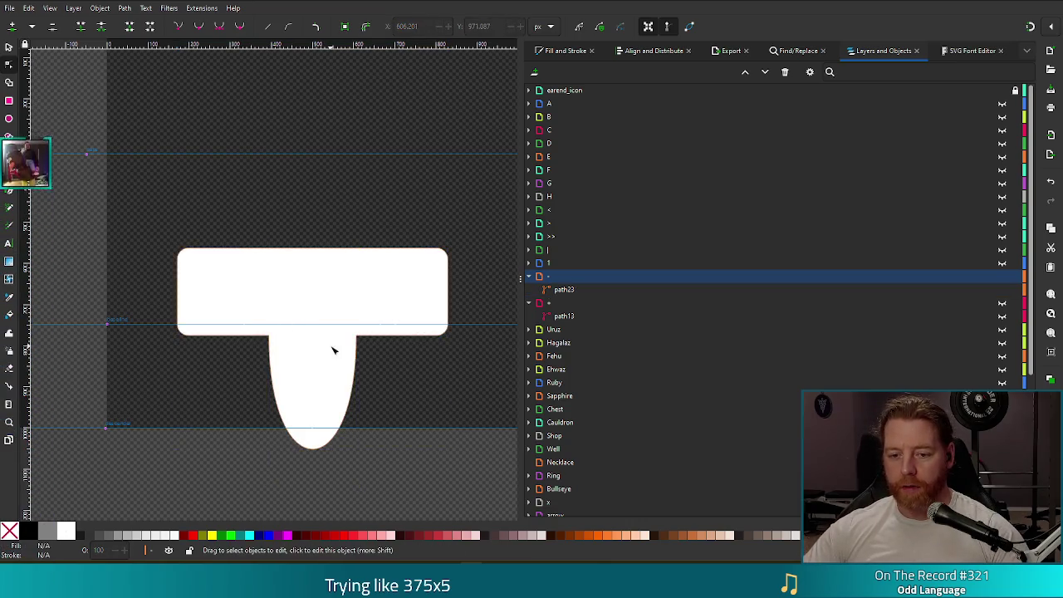
{"action": "left_click", "coordinate": [330, 386]}
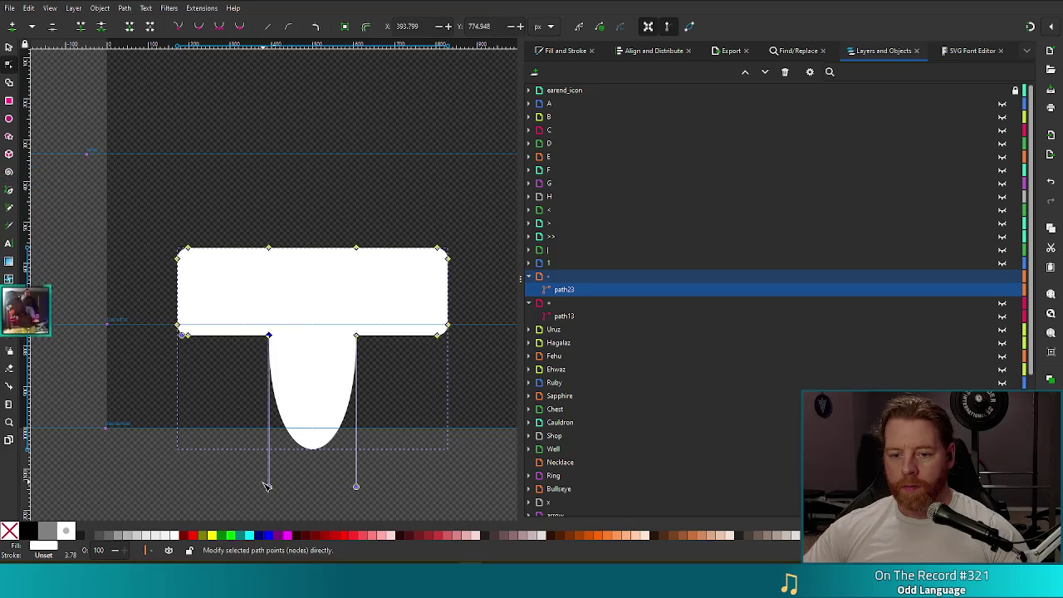
{"action": "left_click", "coordinate": [270, 337]}
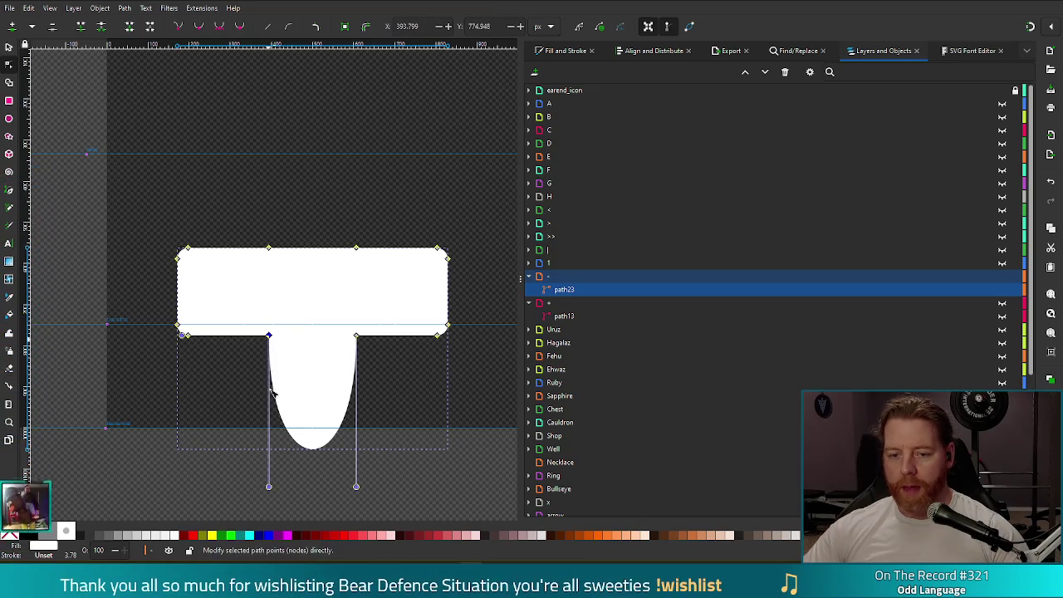
{"action": "left_click", "coordinate": [269, 488], "text": "ctrl"}
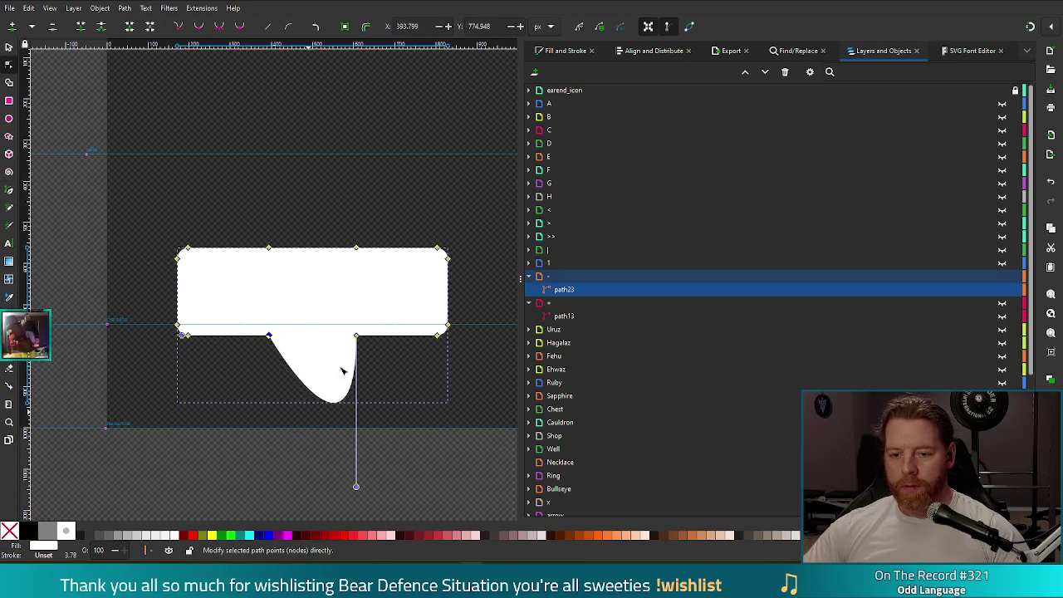
{"action": "left_click", "coordinate": [356, 487], "text": "ctrl"}
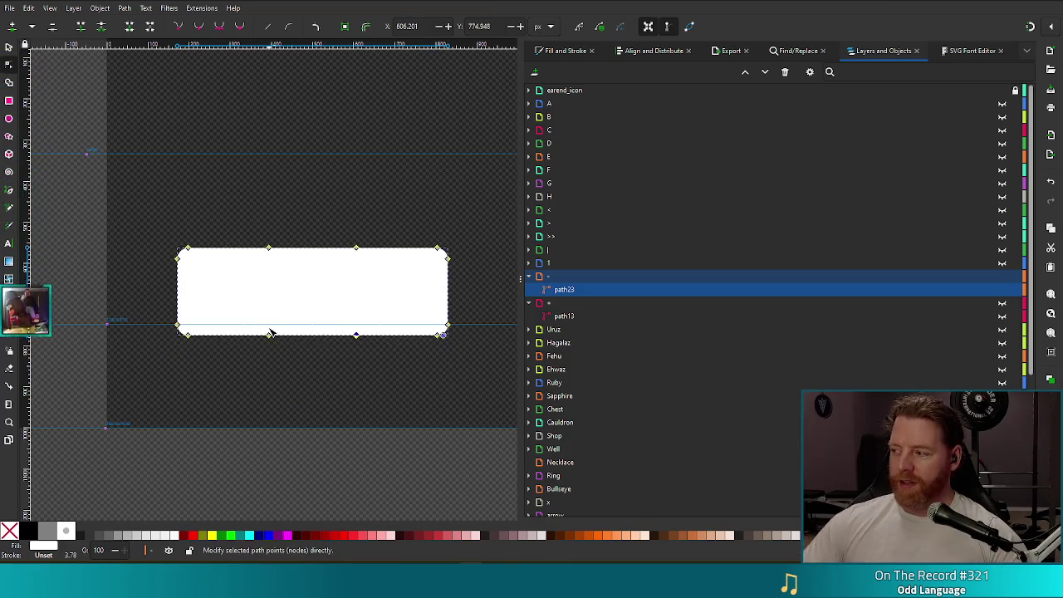
{"action": "left_click_drag", "start_coordinate": [374, 358], "coordinate": [258, 322]}
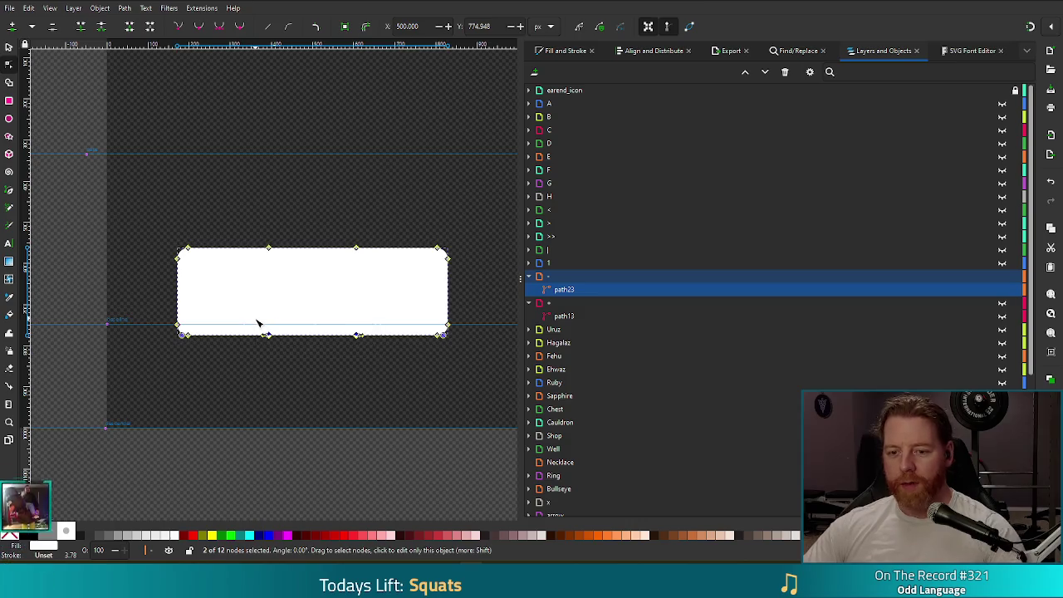
{"action": "key", "text": "Delete"}
{"action": "mouse_move", "coordinate": [250, 221]}
{"action": "left_mouse_down"}
{"action": "mouse_move", "coordinate": [297, 266]}
{"action": "mouse_move", "coordinate": [390, 295]}
{"action": "left_mouse_up"}
{"action": "key", "text": "Delete"}
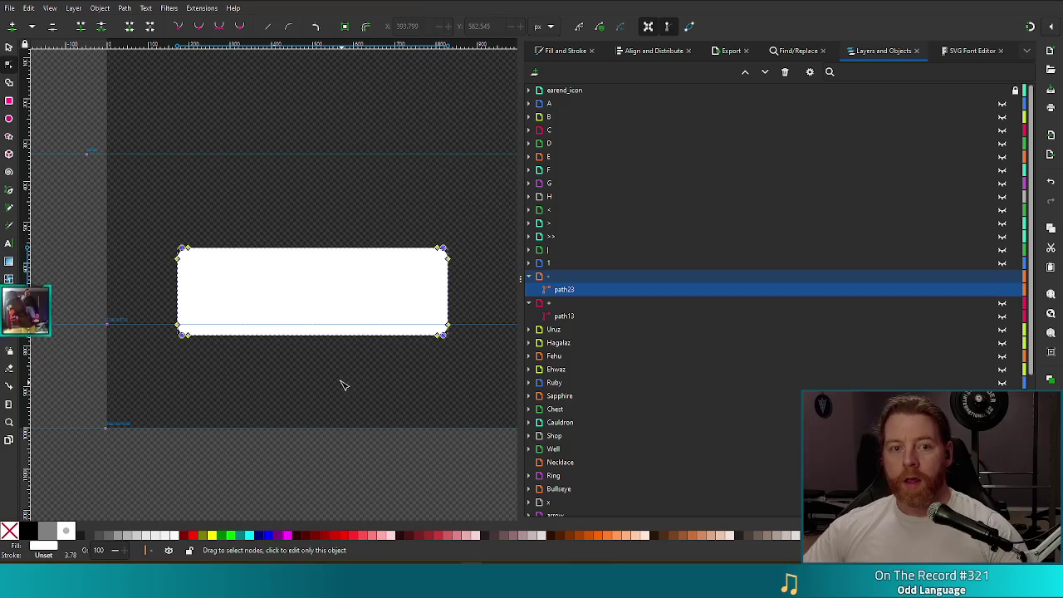
{"action": "key", "text": "ctrl+s"}
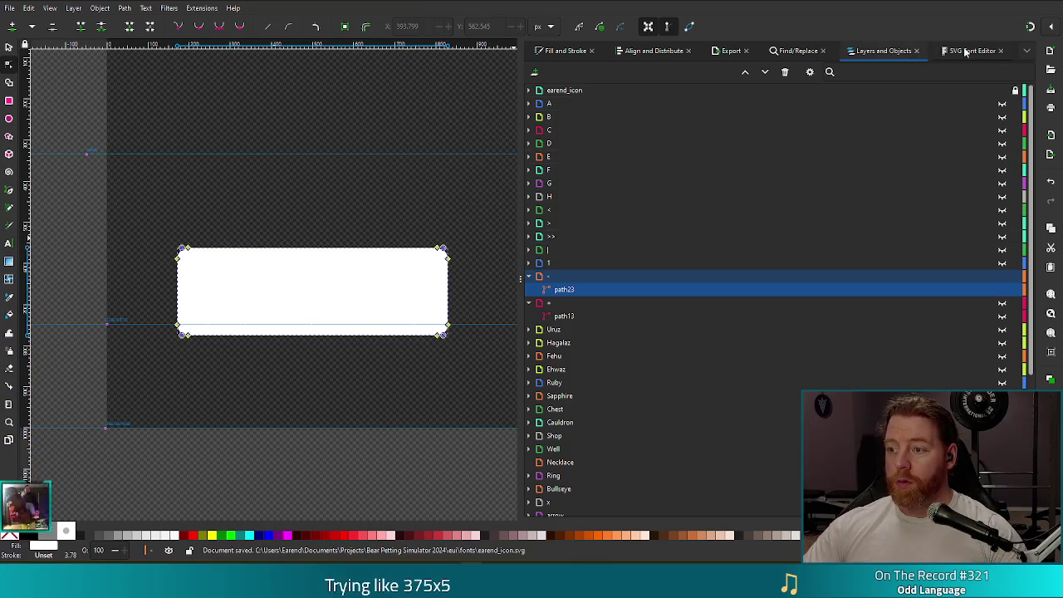
{"action": "left_click", "coordinate": [969, 51]}
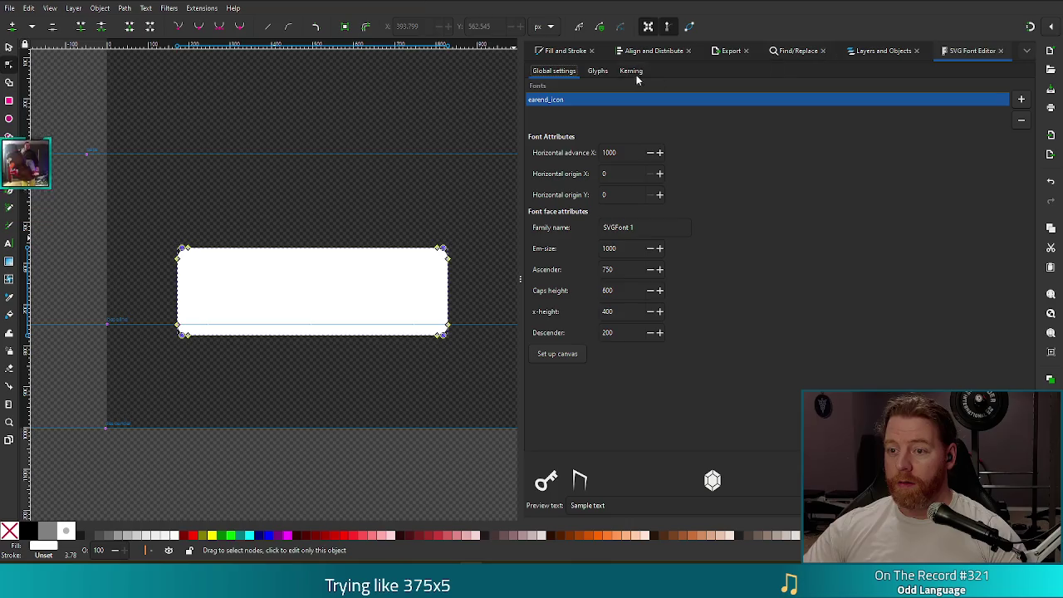
- Show the font's glyph list and select the hyphen glyph U+002D
{"action": "left_click", "coordinate": [599, 73]}
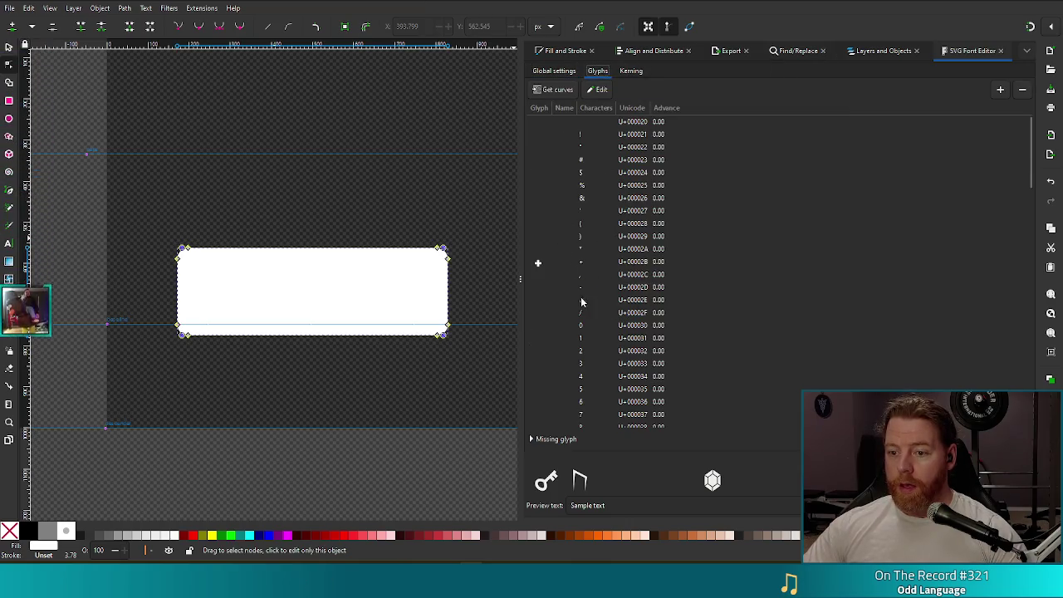
{"action": "left_click", "coordinate": [549, 288]}
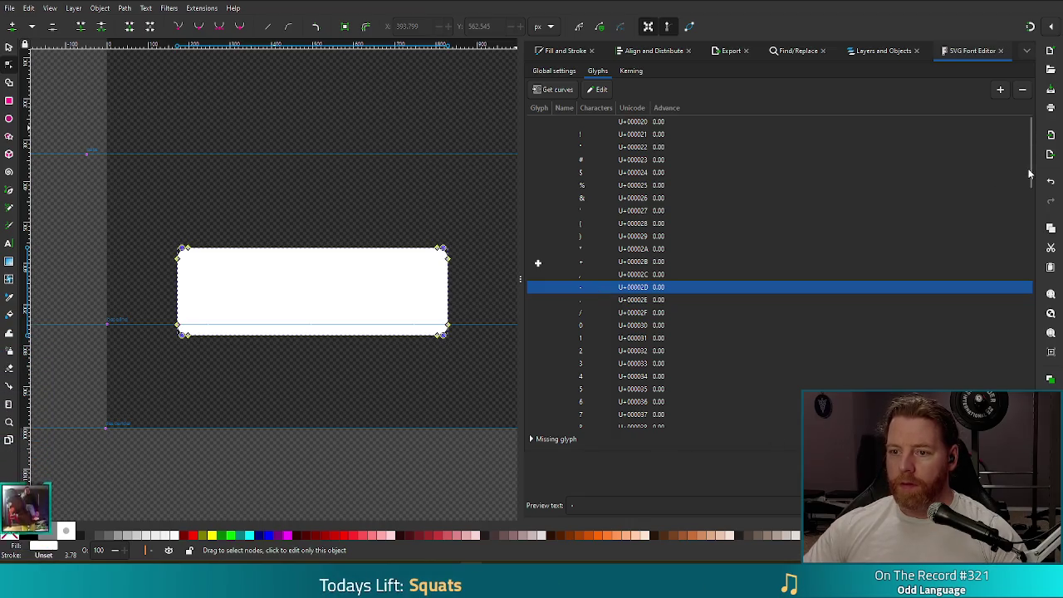
{"action": "scroll", "coordinate": [1030, 174], "scroll_direction": "down", "scroll_amount": 1}
{"action": "scroll", "coordinate": [1030, 175], "scroll_direction": "up", "scroll_amount": 1}
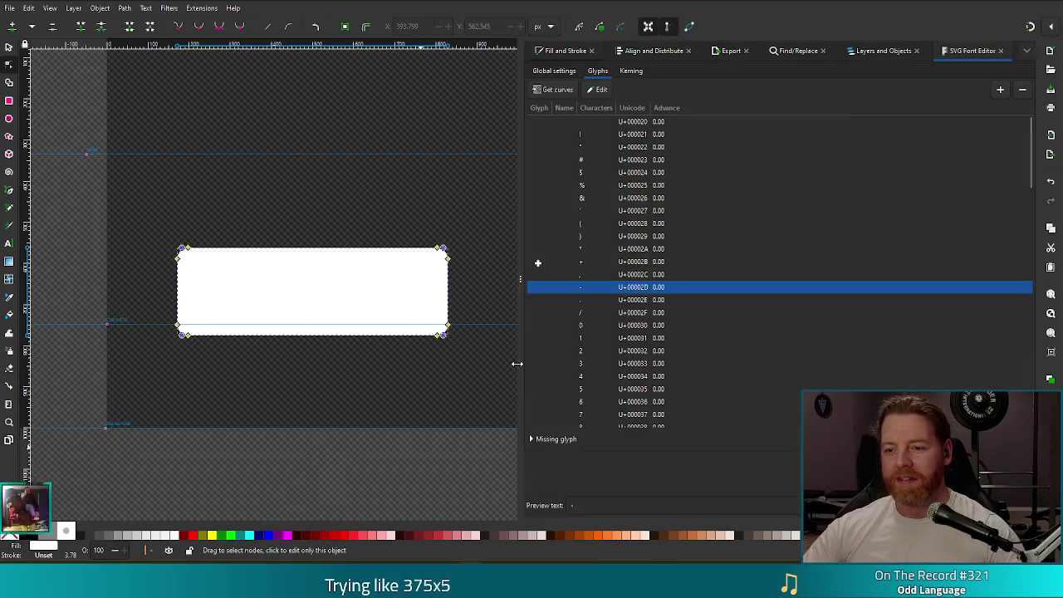
- Give hyphen glyph U+002D the white bar shape using Get curves, and save the font file
{"action": "left_click", "coordinate": [550, 91]}
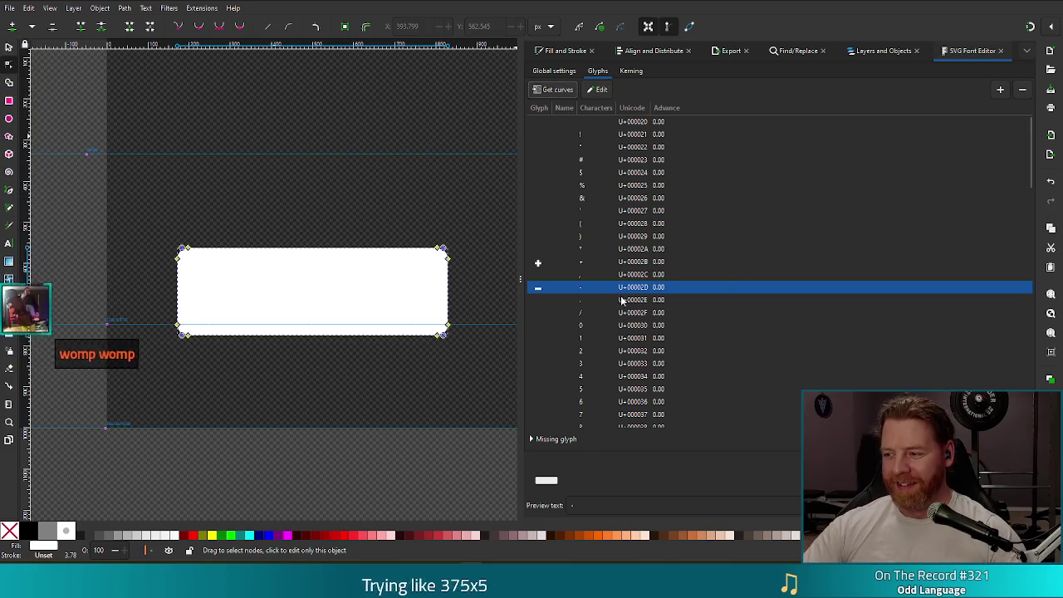
{"action": "key", "text": "ctrl+s"}
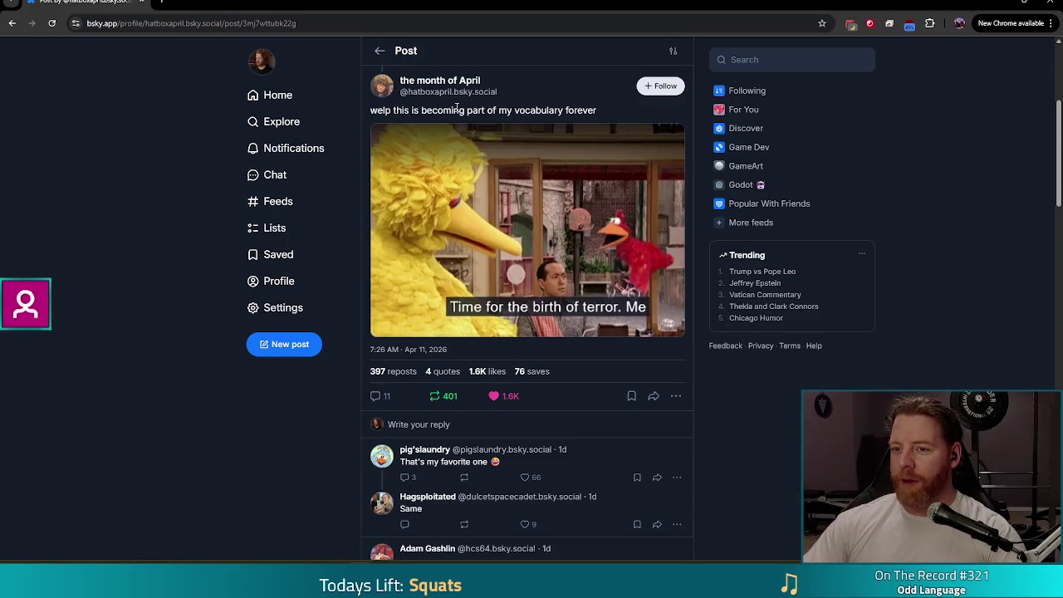
- Enlarge the Bluesky post's GIF in the full-screen viewer, then return to Inkscape
{"action": "left_click", "coordinate": [595, 205]}
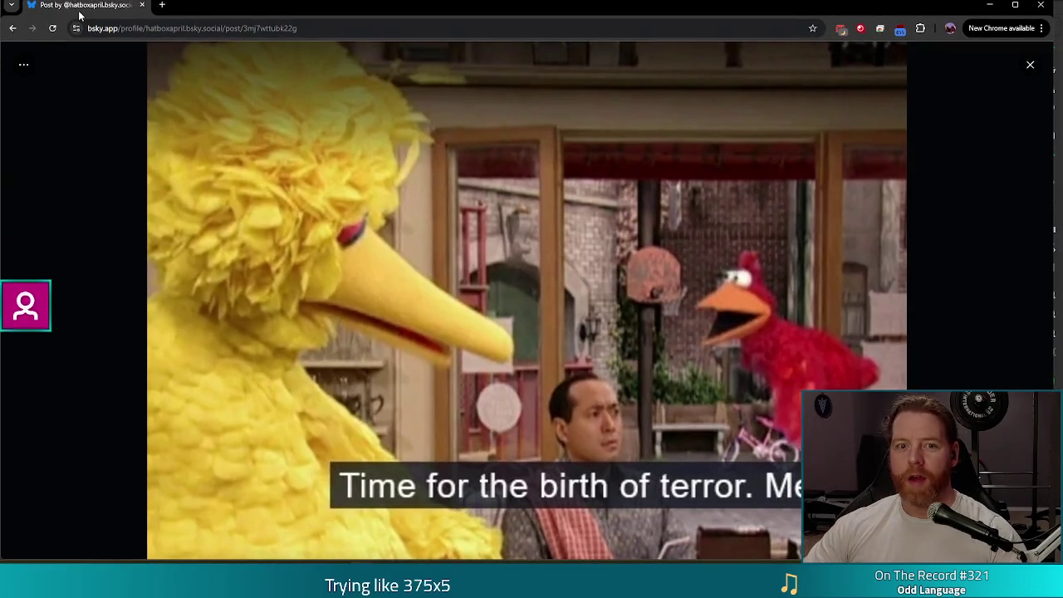
{"action": "key", "text": "alt+Tab"}
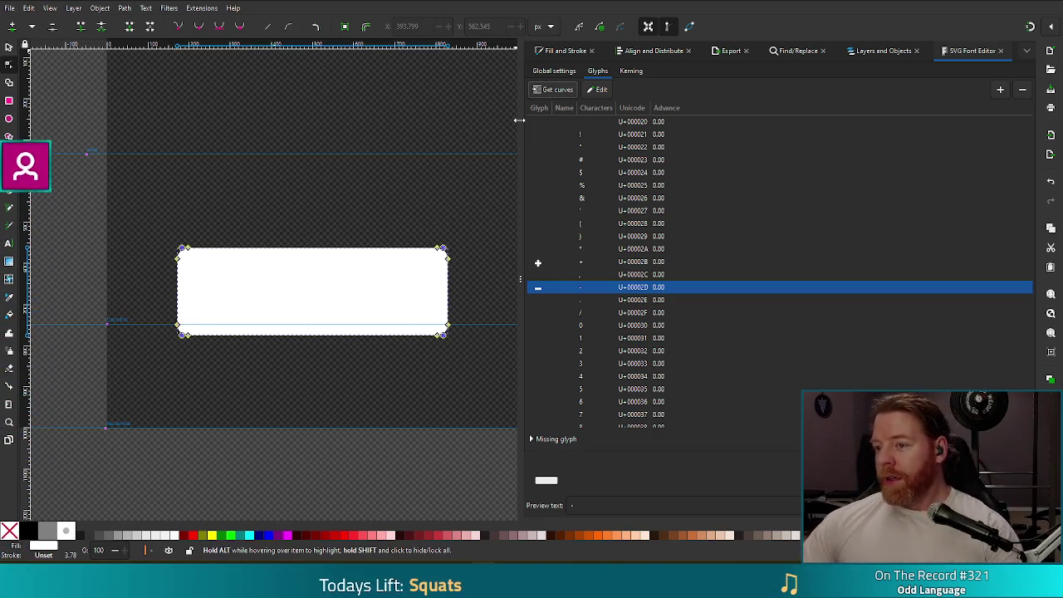
{"action": "key", "text": "ctrl+s"}
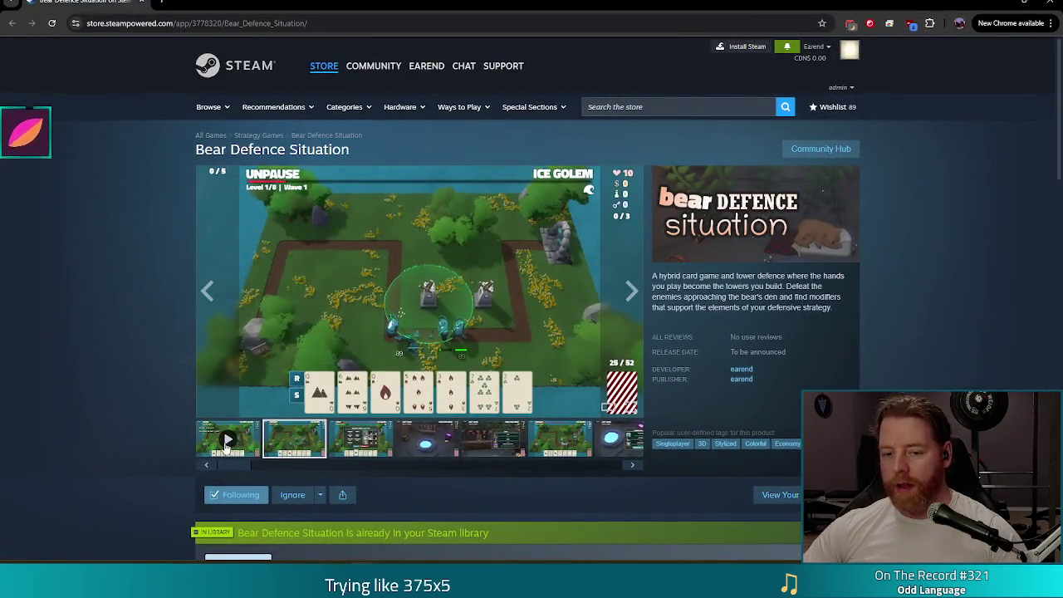
- Watch the Bear Defence Situation trailer full screen, browse its screenshots, and close the viewer
{"action": "left_click", "coordinate": [226, 445]}
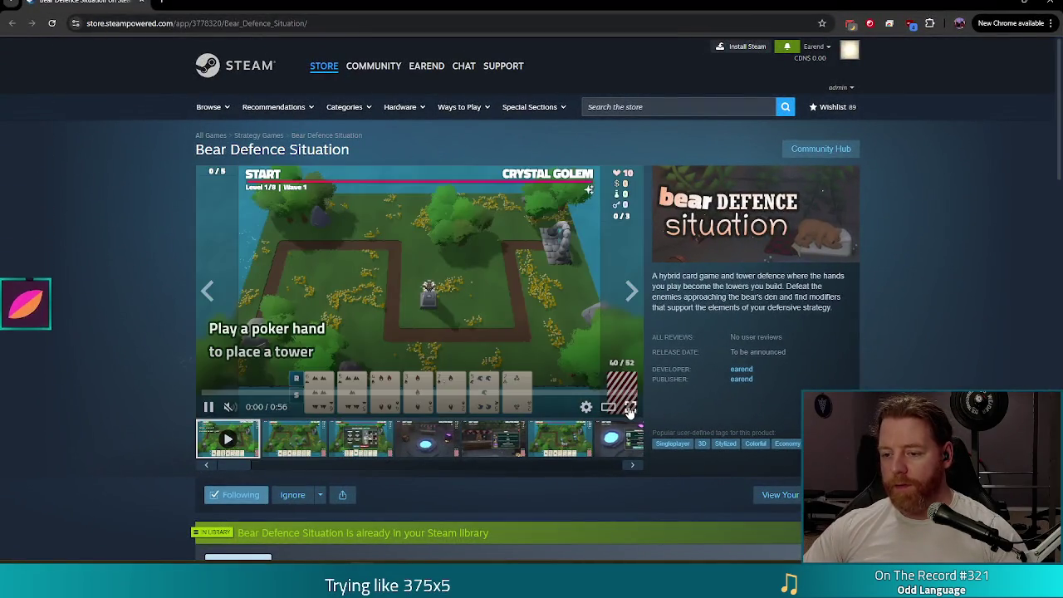
{"action": "left_click", "coordinate": [629, 407]}
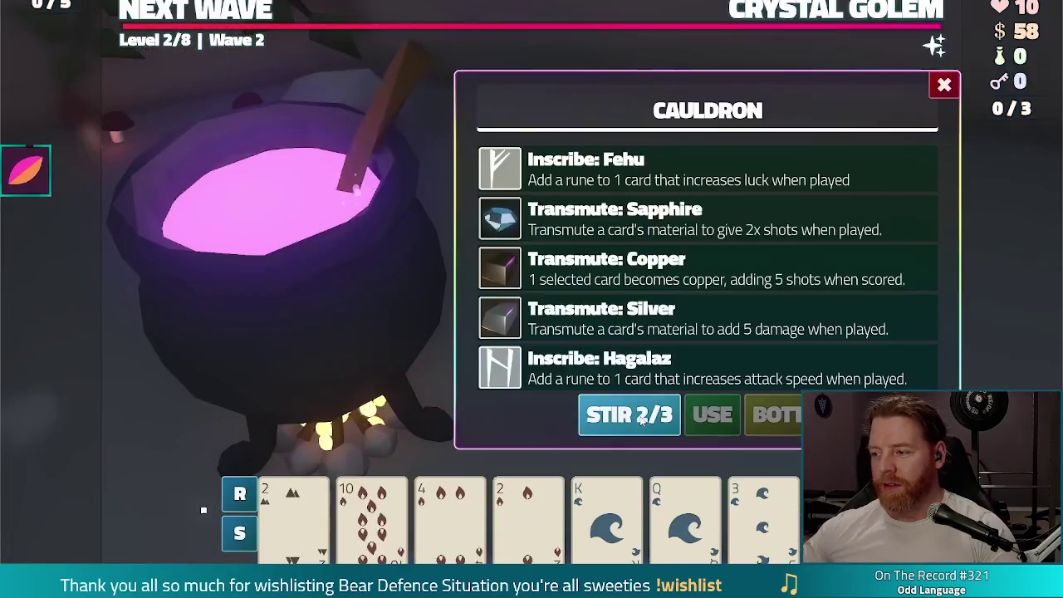
{"action": "left_click", "coordinate": [375, 498]}
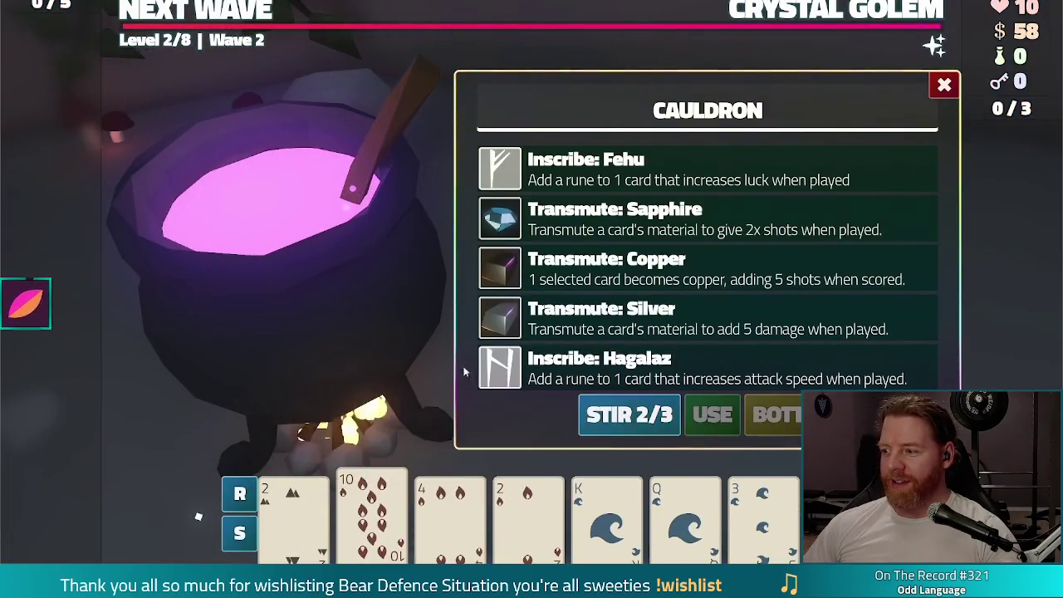
{"action": "left_click", "coordinate": [689, 407]}
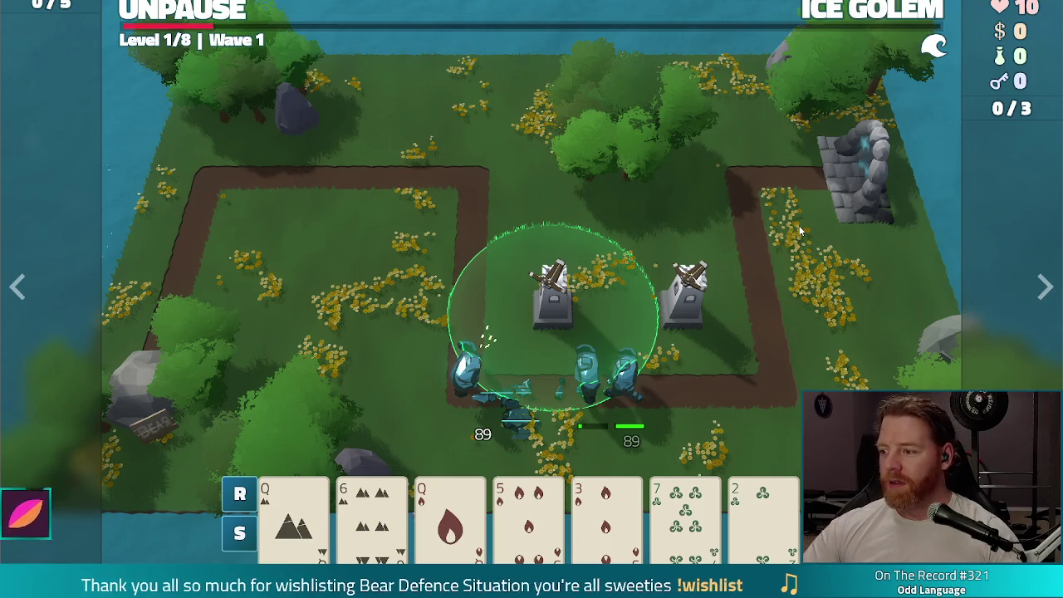
{"action": "left_click", "coordinate": [860, 328]}
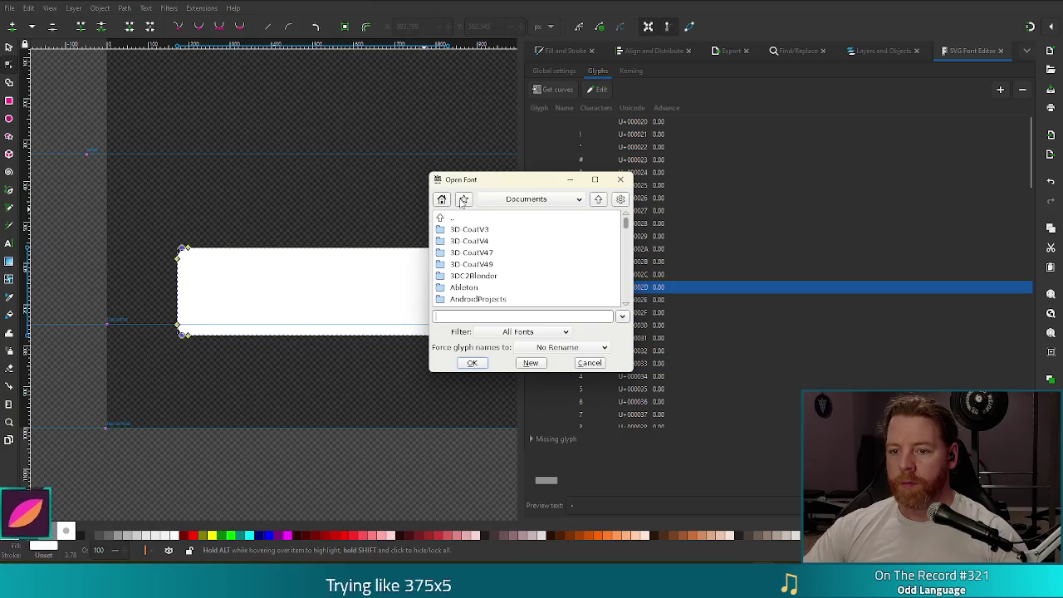
- Open earend_icon.svg from the bookmarked fonts folder in FontForge
{"action": "left_click", "coordinate": [464, 201]}
{"action": "left_click", "coordinate": [532, 304]}
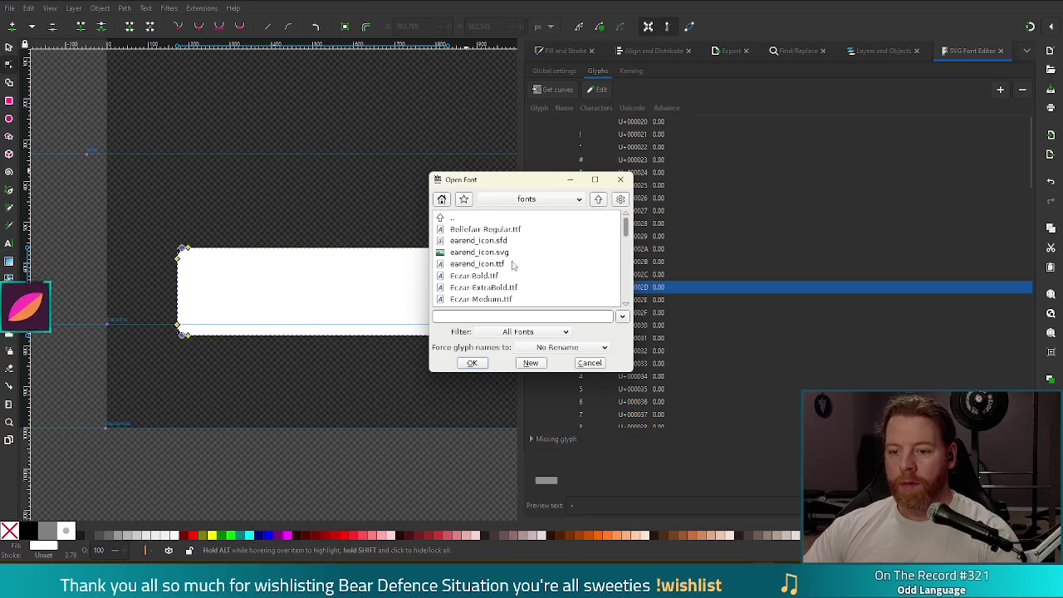
{"action": "left_click", "coordinate": [486, 253]}
{"action": "double_click", "coordinate": [486, 254]}
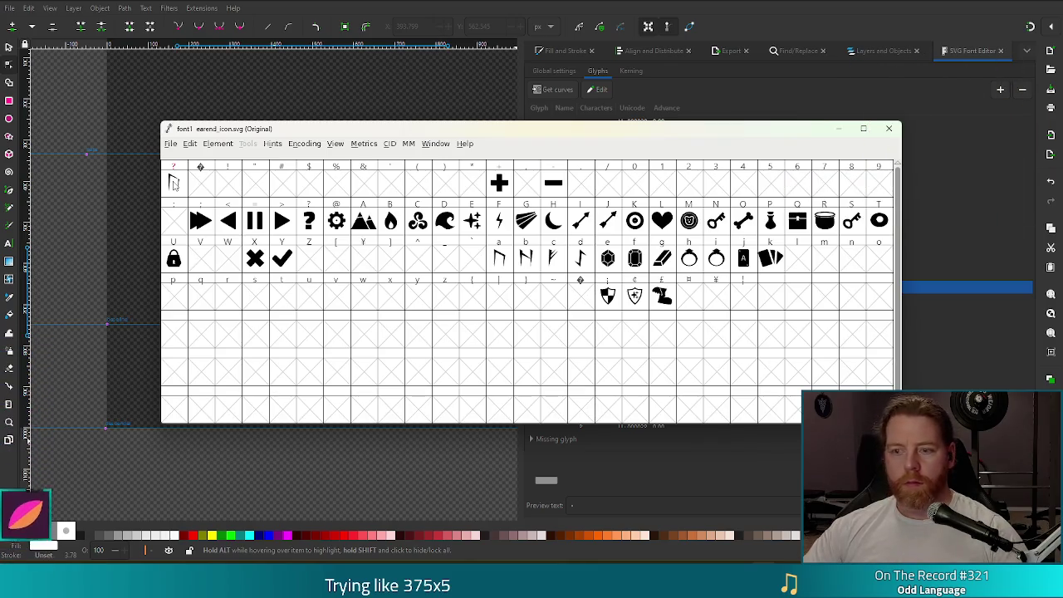
- Move all glyphs down 150 units with Transform, Y set to -150
{"action": "key", "text": "ctrl+a"}
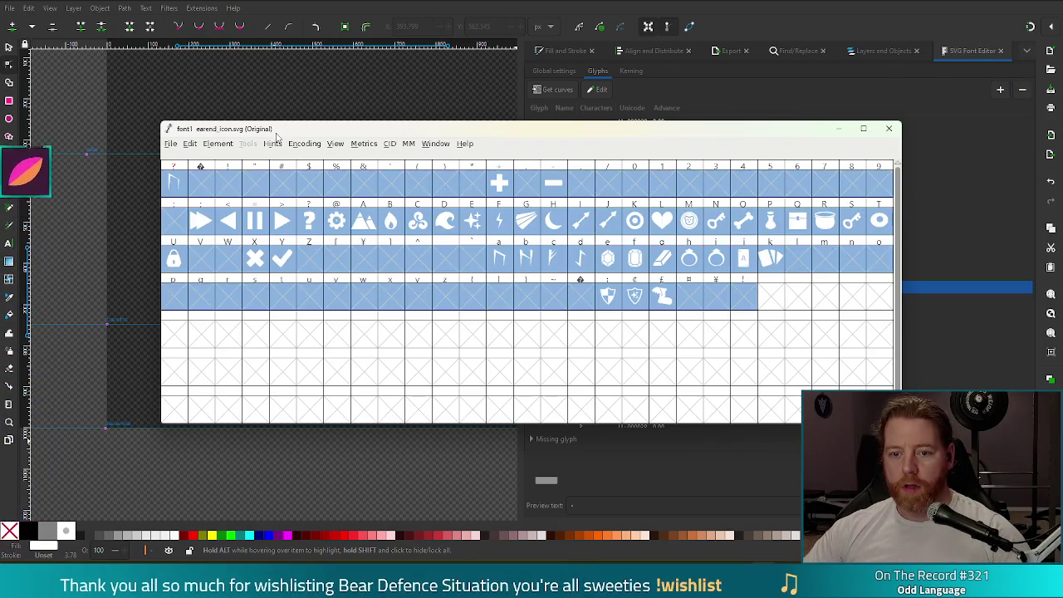
{"action": "right_click", "coordinate": [316, 191]}
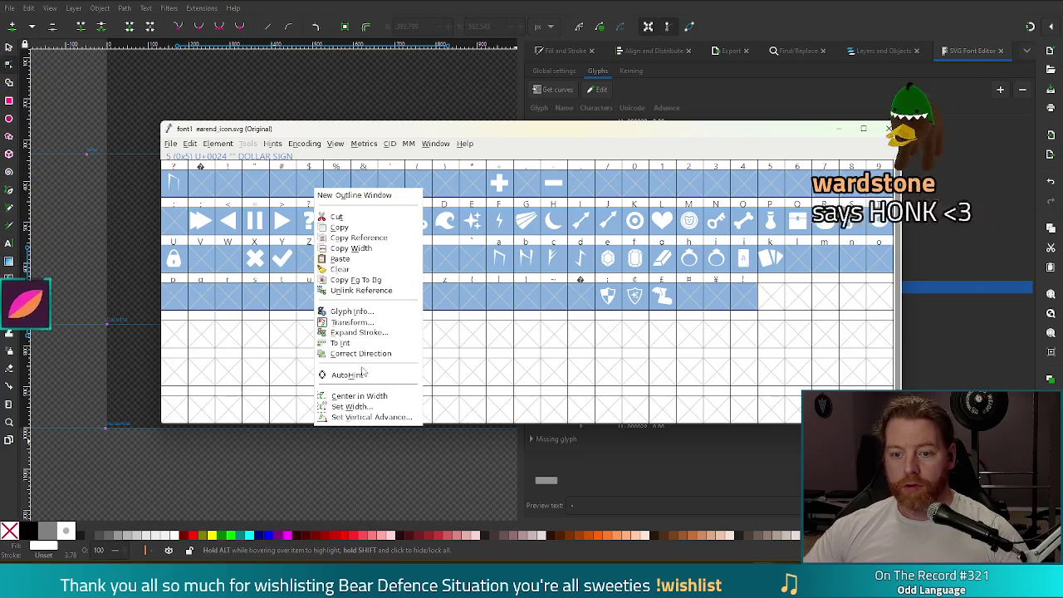
{"action": "left_click", "coordinate": [332, 320]}
{"action": "double_click", "coordinate": [607, 218]}
{"action": "type", "text": "-1"}
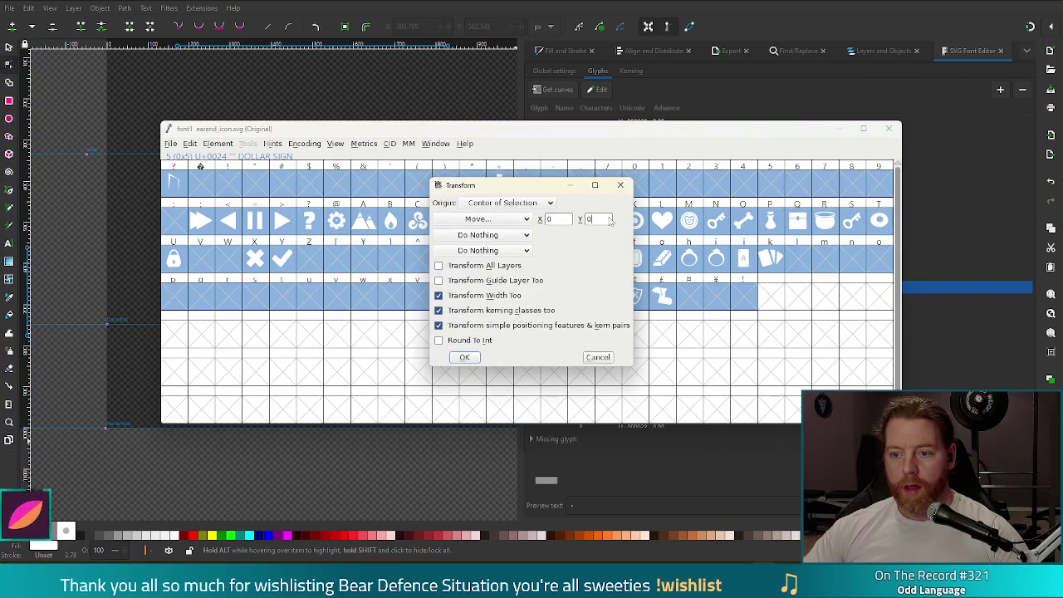
{"action": "type", "text": "50"}
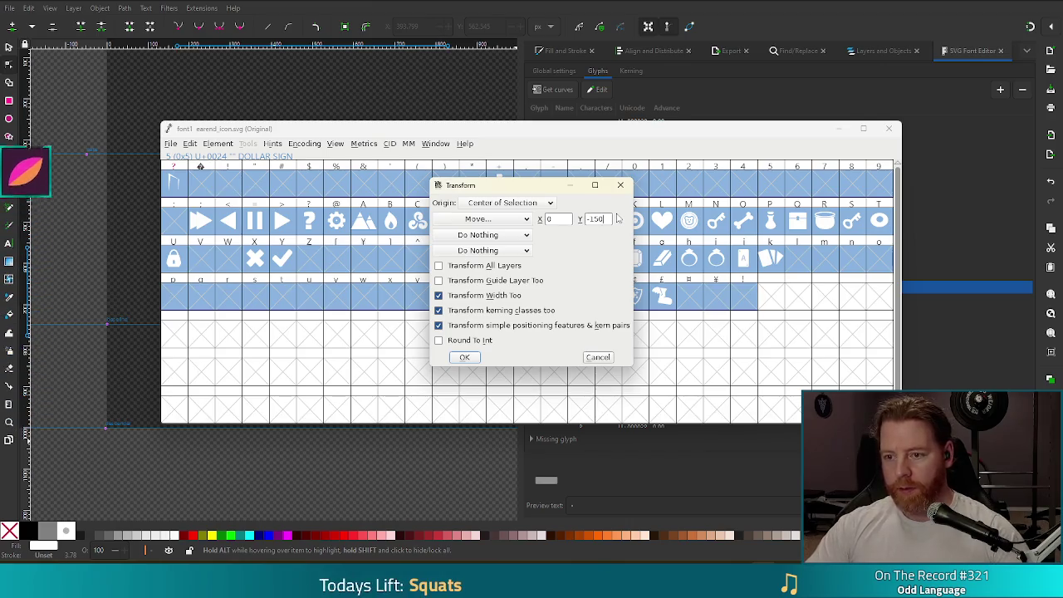
{"action": "left_click", "coordinate": [465, 357]}
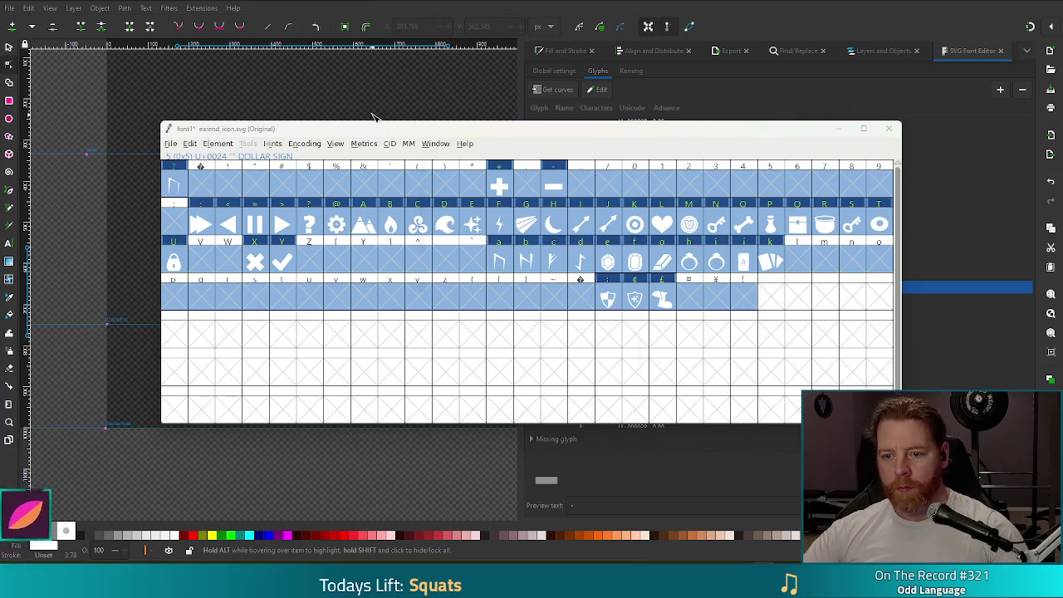
- Regenerate the font as earend_icon.ttf, replacing the file and accepting the non-standard em size
{"action": "key", "text": "ctrl+shift+g"}
{"action": "left_click_drag", "start_coordinate": [638, 205], "coordinate": [638, 188]}
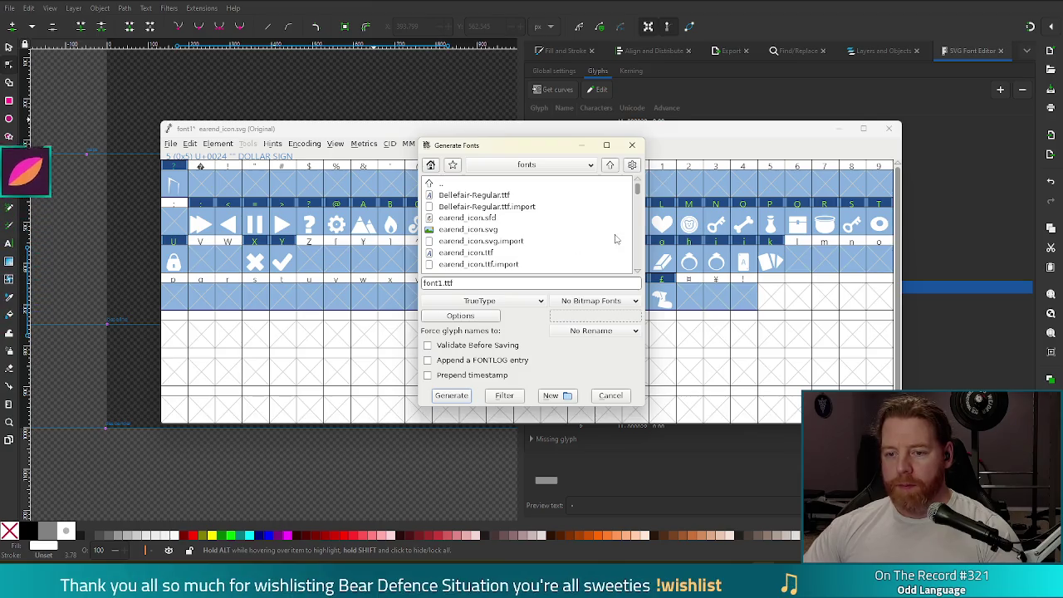
{"action": "left_click", "coordinate": [469, 253]}
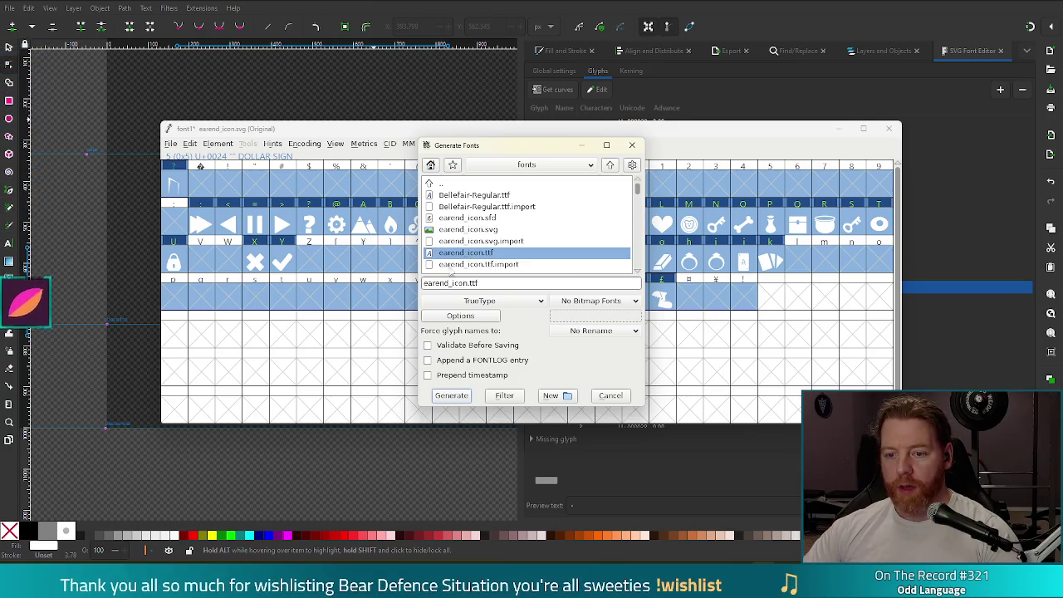
{"action": "left_click", "coordinate": [462, 397]}
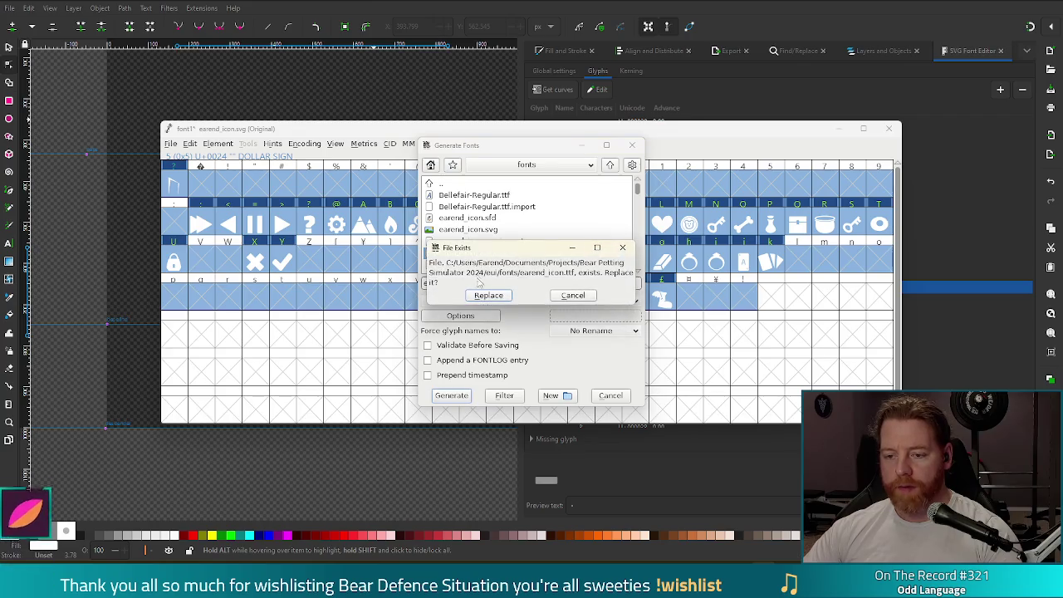
{"action": "left_click", "coordinate": [488, 295]}
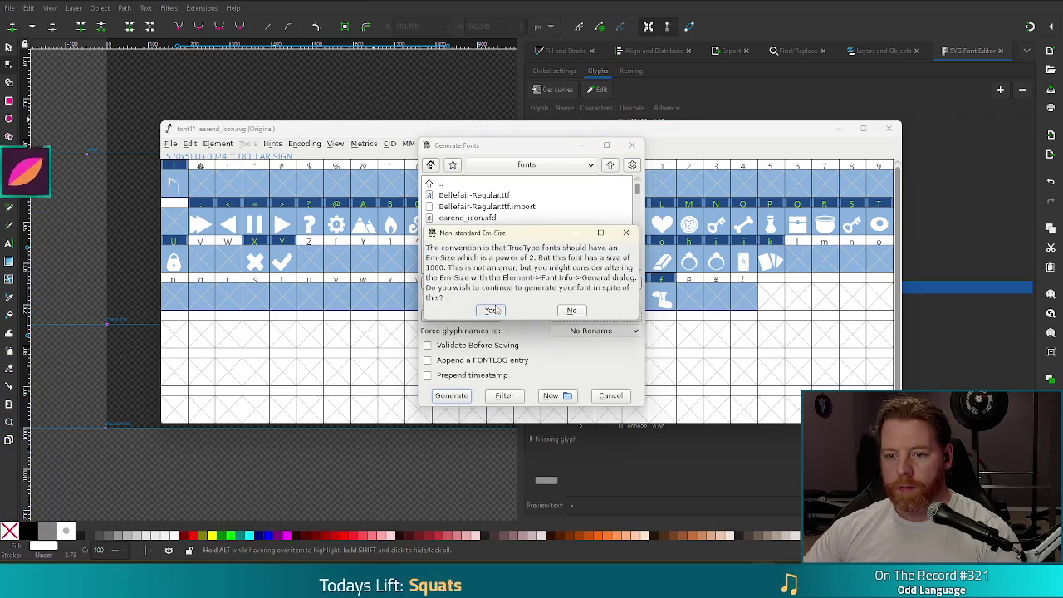
{"action": "left_click", "coordinate": [499, 310]}
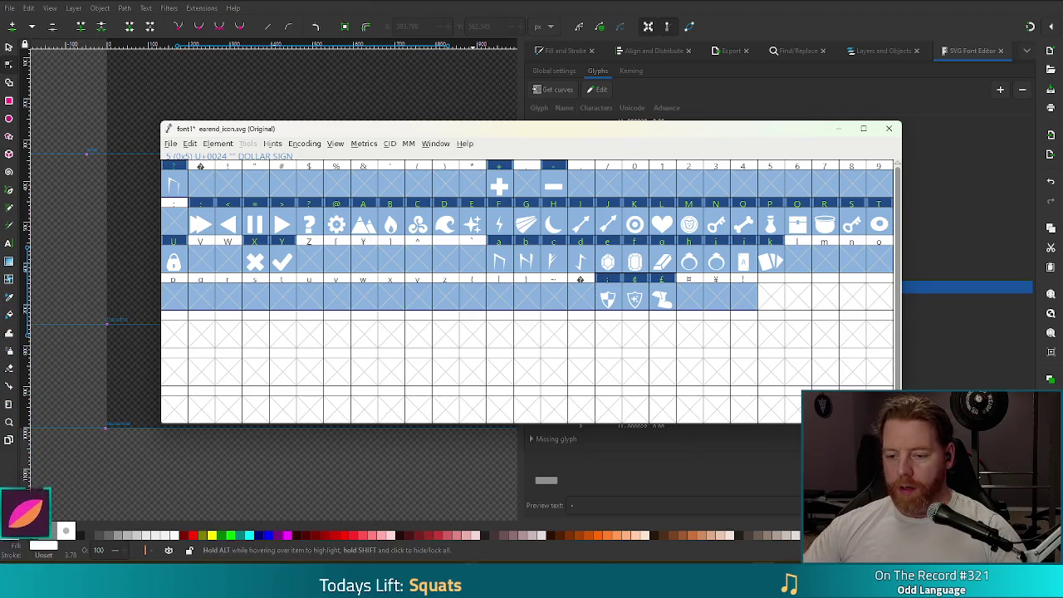
{"action": "mouse_move", "coordinate": [440, 545]}
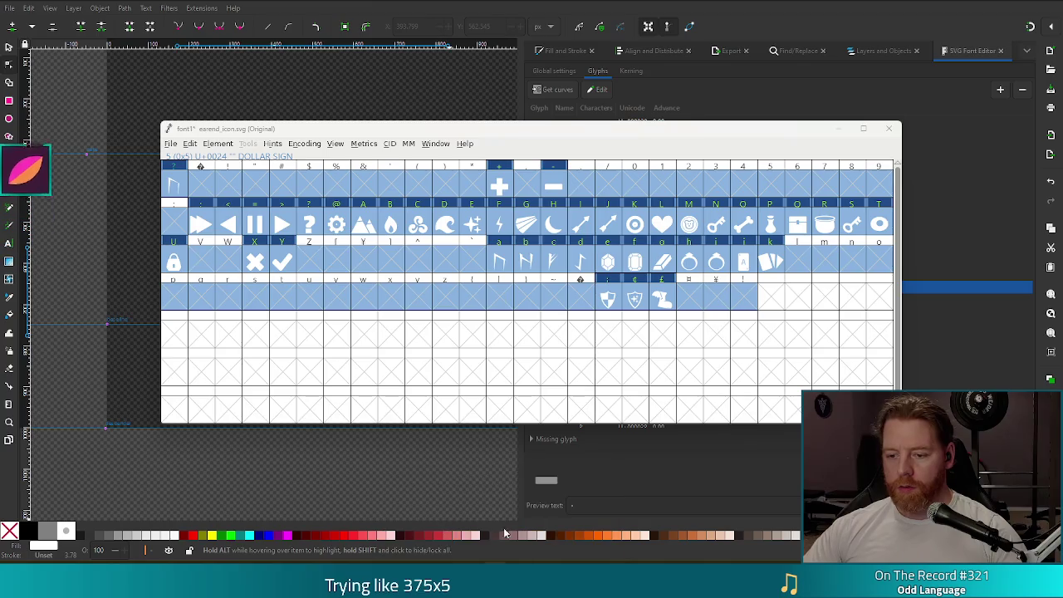
- Run the project, start a new game, THROW at the wishing well, then skip FontForge's session recovery
{"action": "left_click", "coordinate": [555, 519]}
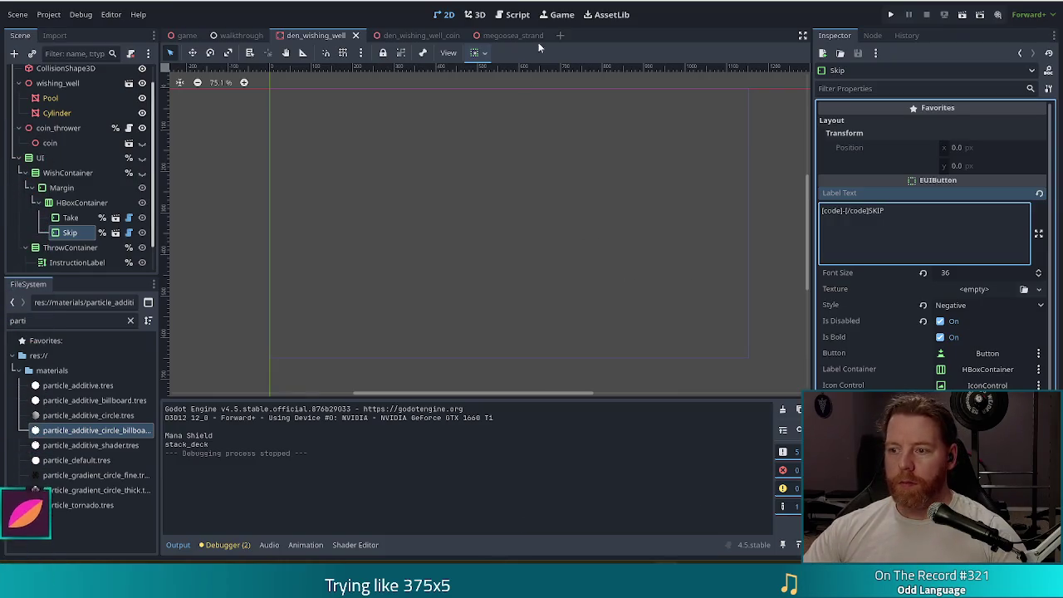
{"action": "key", "text": "F5"}
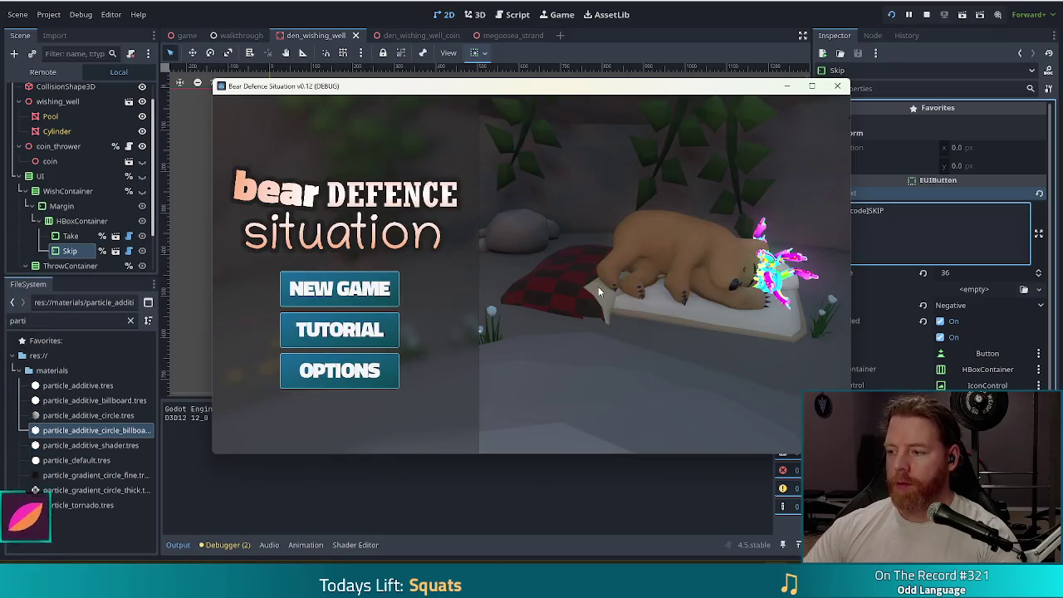
{"action": "left_click", "coordinate": [352, 292]}
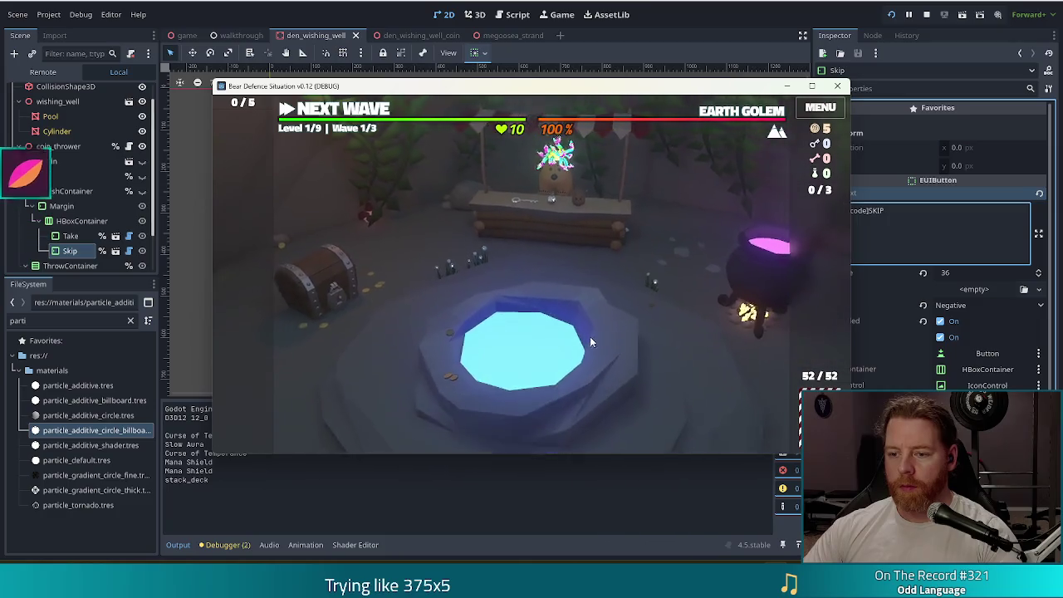
{"action": "left_click", "coordinate": [590, 337]}
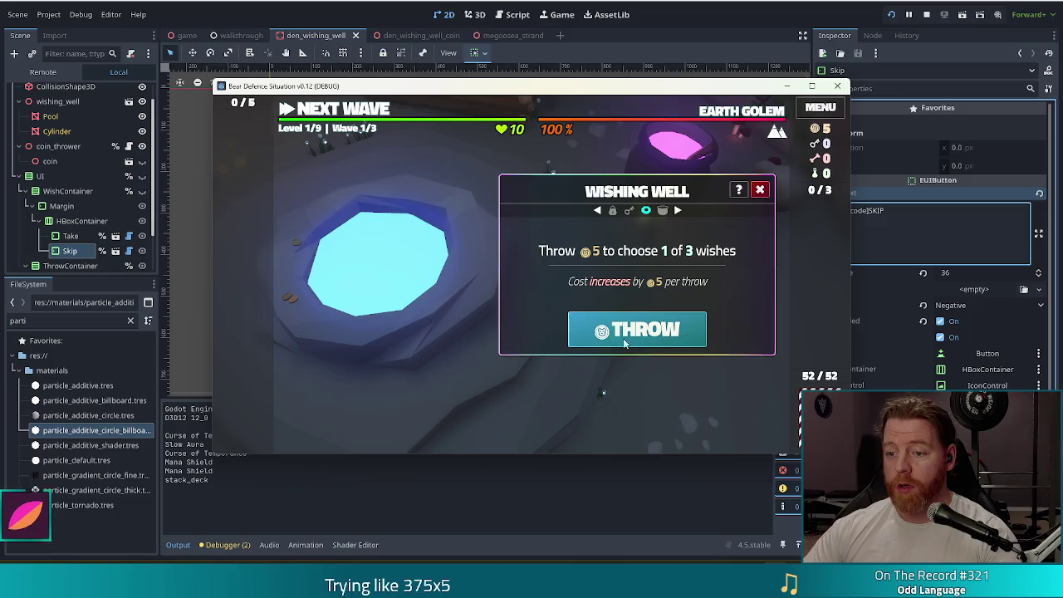
{"action": "left_click", "coordinate": [636, 336]}
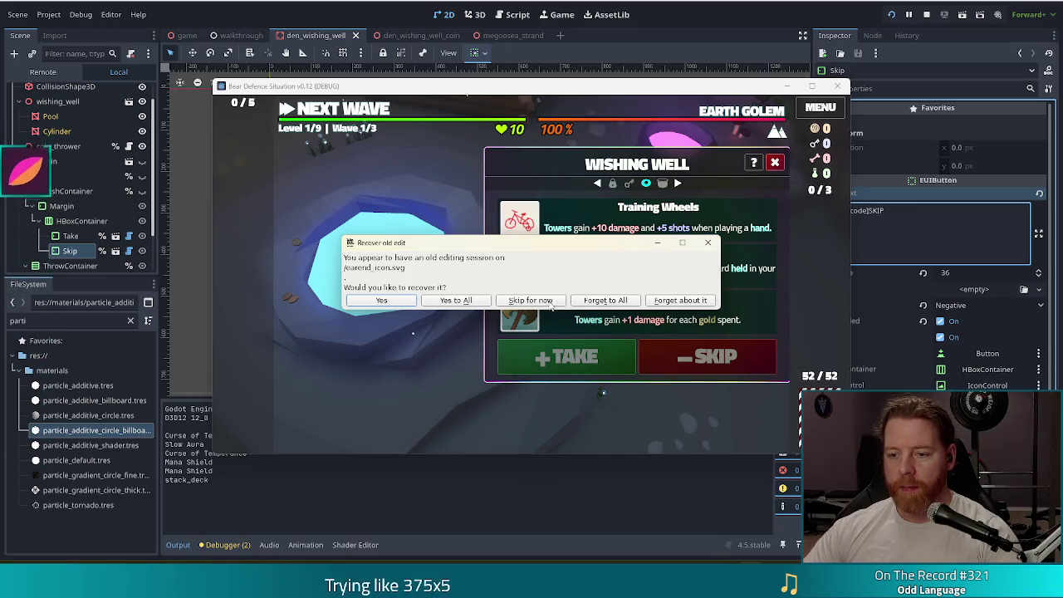
{"action": "left_click", "coordinate": [692, 302]}
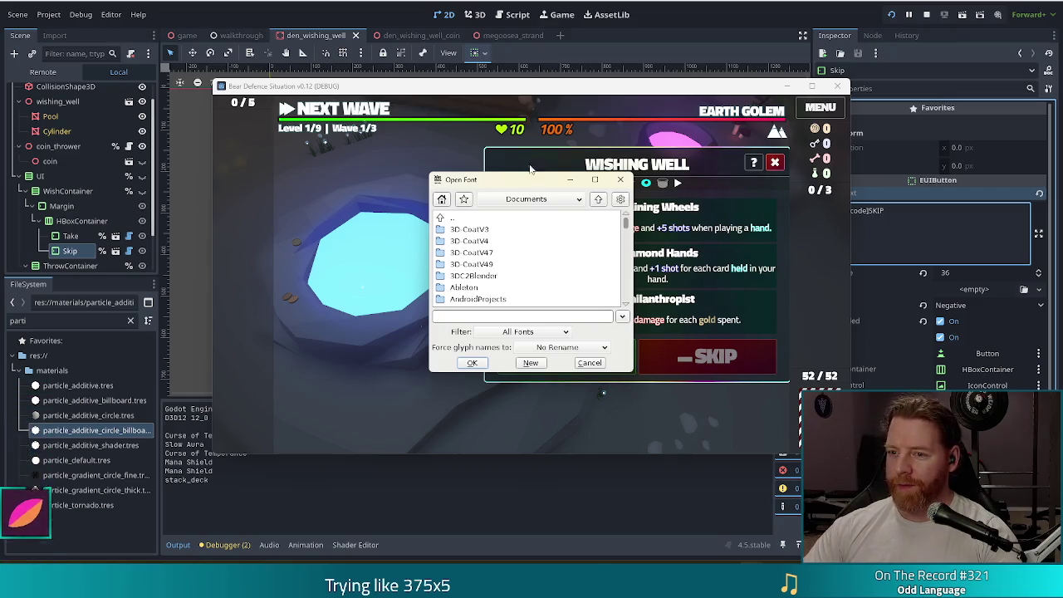
- Reopen earend_icon.svg and move all glyphs up 150 units with Transform
{"action": "left_click", "coordinate": [619, 180]}
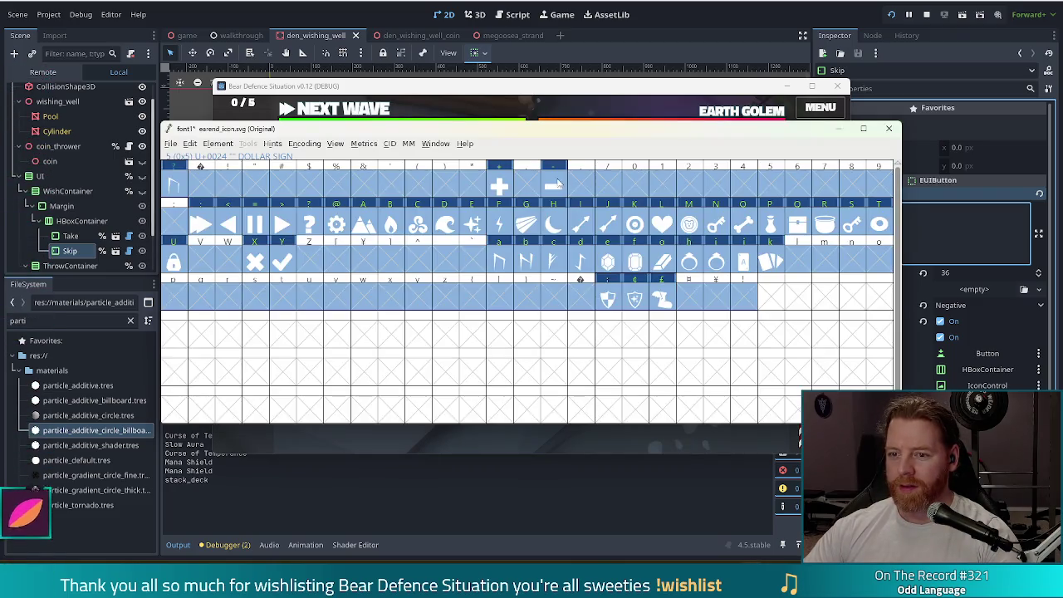
{"action": "right_click", "coordinate": [522, 186]}
{"action": "left_click", "coordinate": [562, 324]}
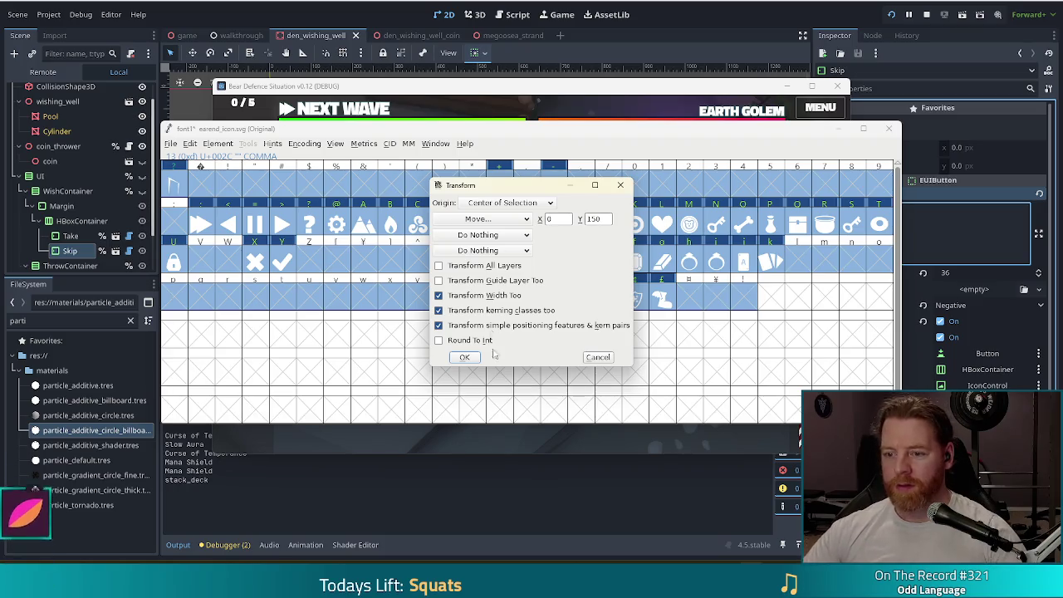
{"action": "left_click", "coordinate": [464, 357]}
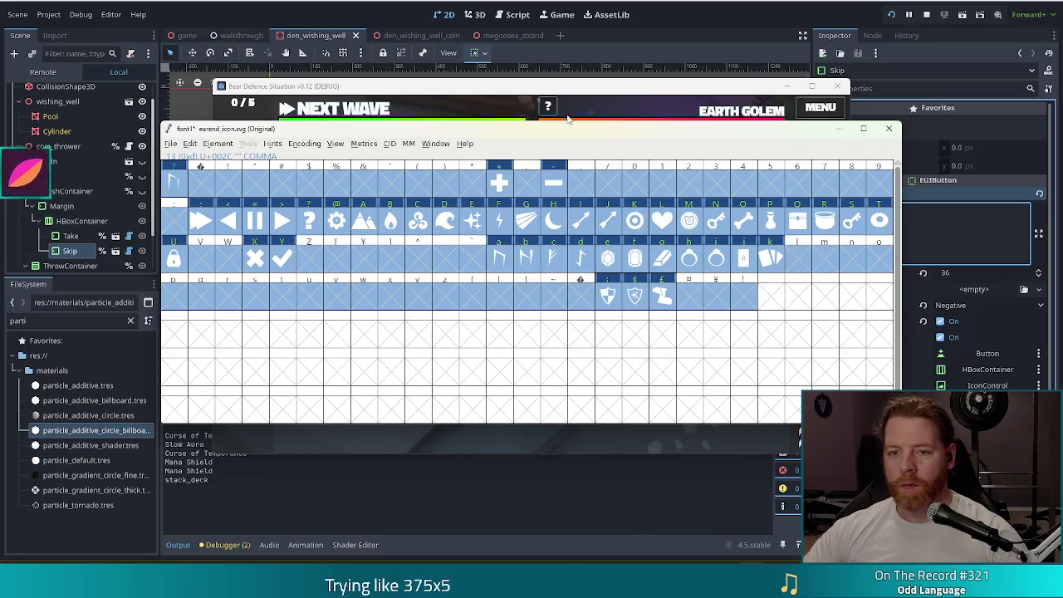
- Regenerate the font to earend_icon.ttf instead of font1.ttf, replacing the existing file
{"action": "key", "text": "ctrl+shift+g"}
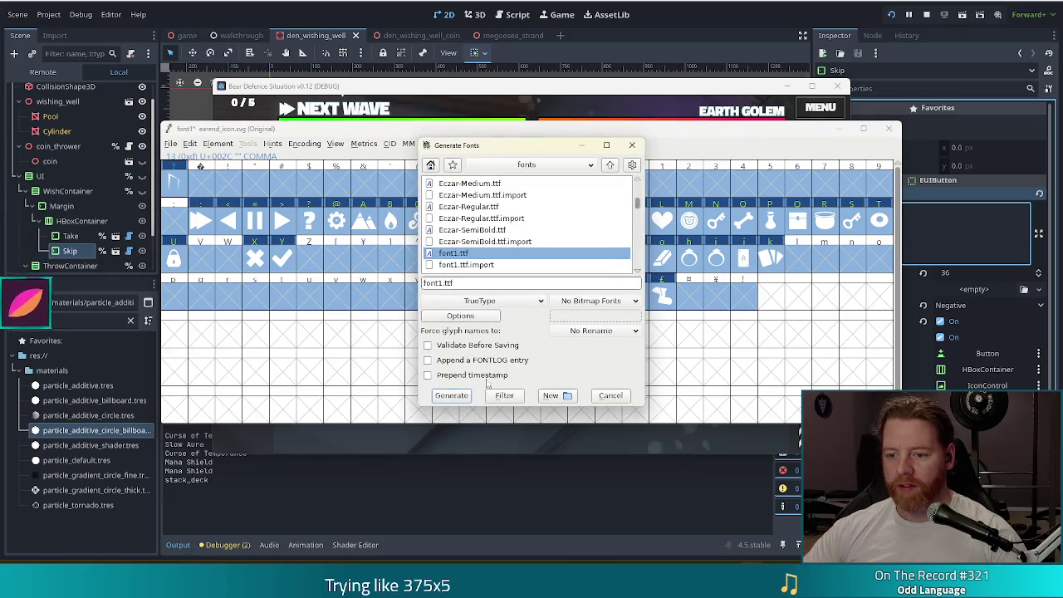
{"action": "left_click", "coordinate": [450, 397]}
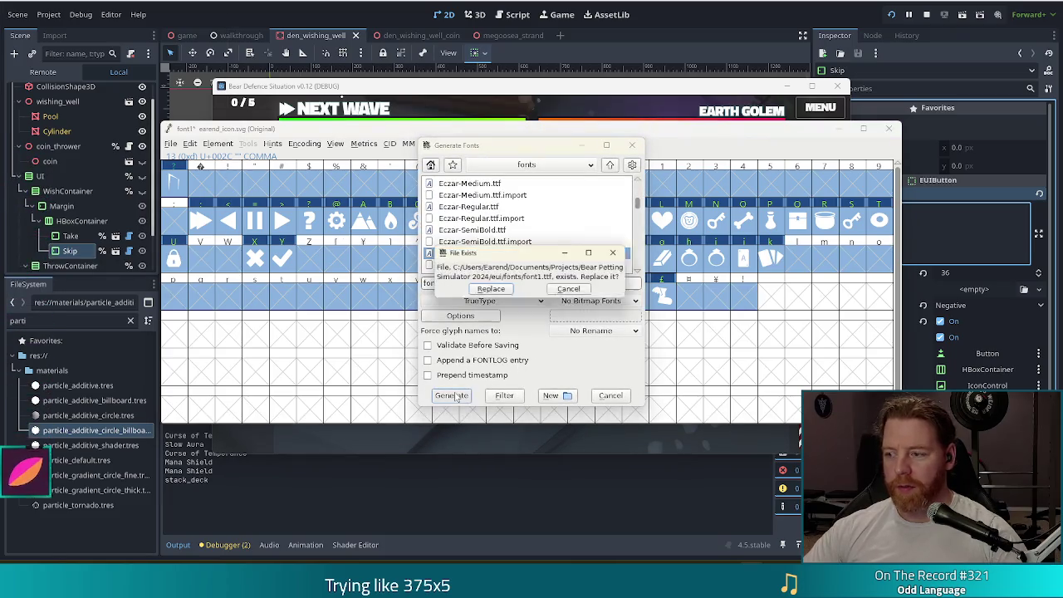
{"action": "left_click", "coordinate": [572, 291]}
{"action": "scroll", "coordinate": [523, 224], "scroll_direction": "up", "scroll_amount": 3}
{"action": "left_click", "coordinate": [465, 252]}
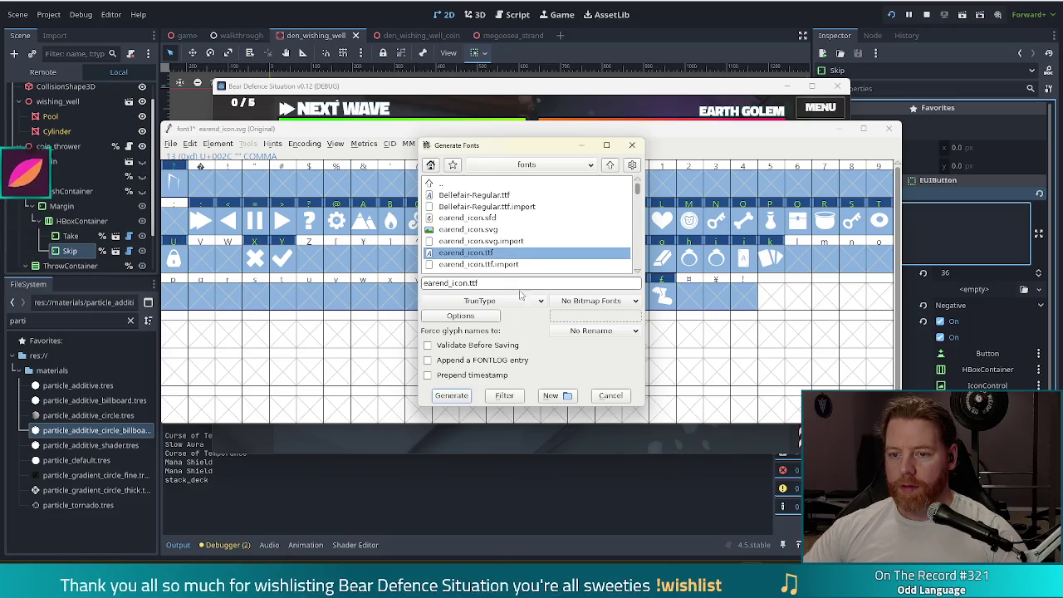
{"action": "left_click", "coordinate": [454, 397]}
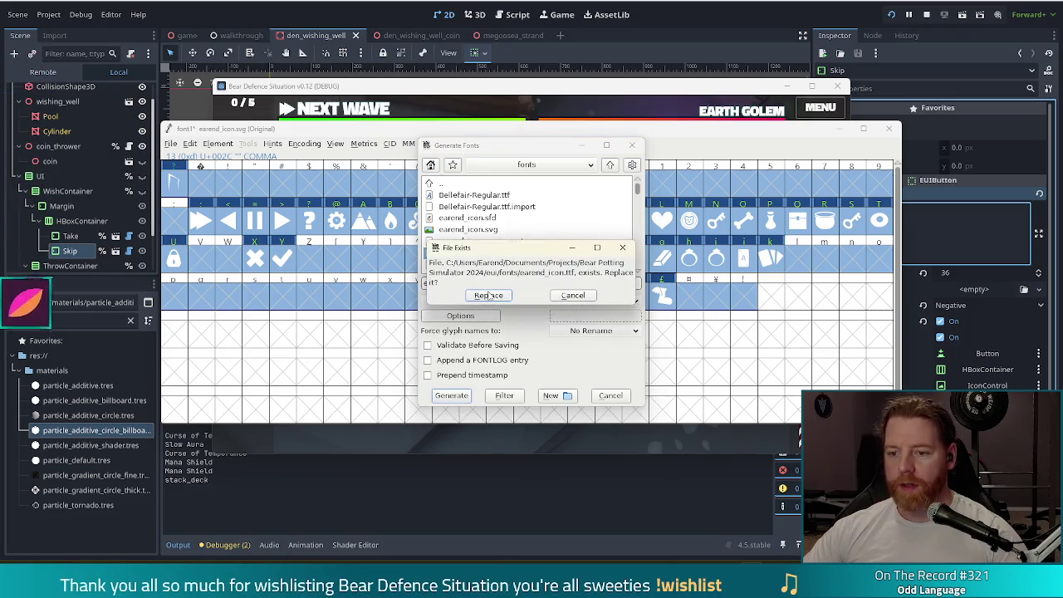
{"action": "left_click", "coordinate": [488, 296]}
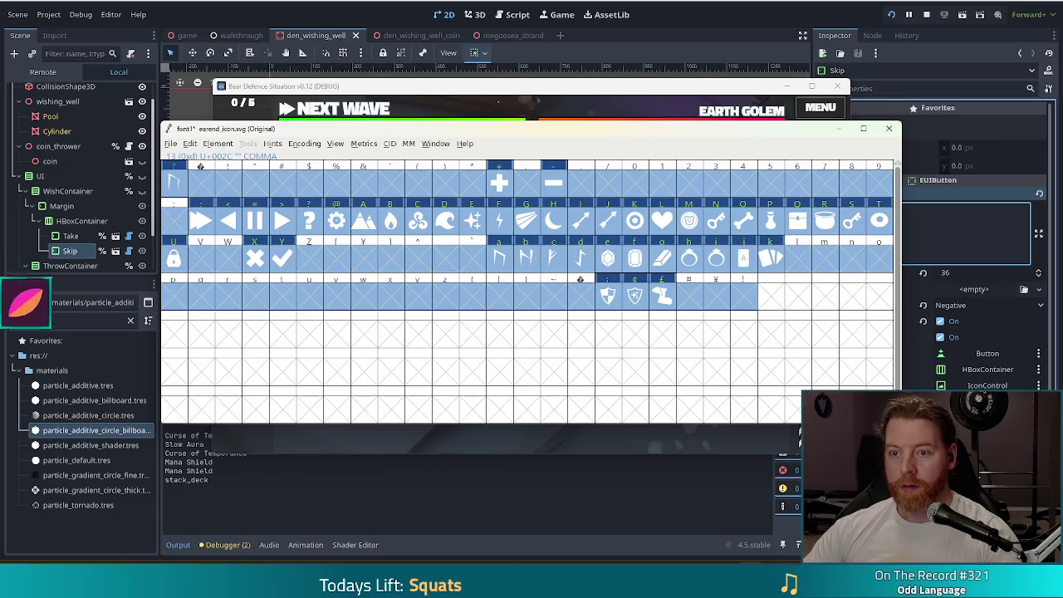
{"action": "key", "text": "alt+Tab"}
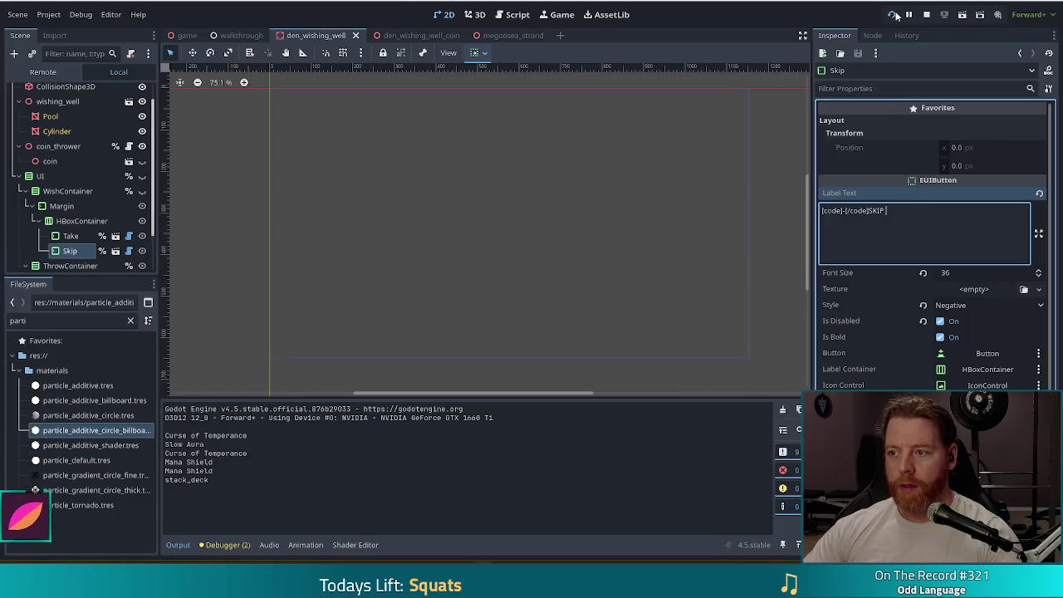
- Run the game, start a new game, and THROW at the wishing well to check the +TAKE and −SKIP buttons
{"action": "left_click", "coordinate": [896, 16]}
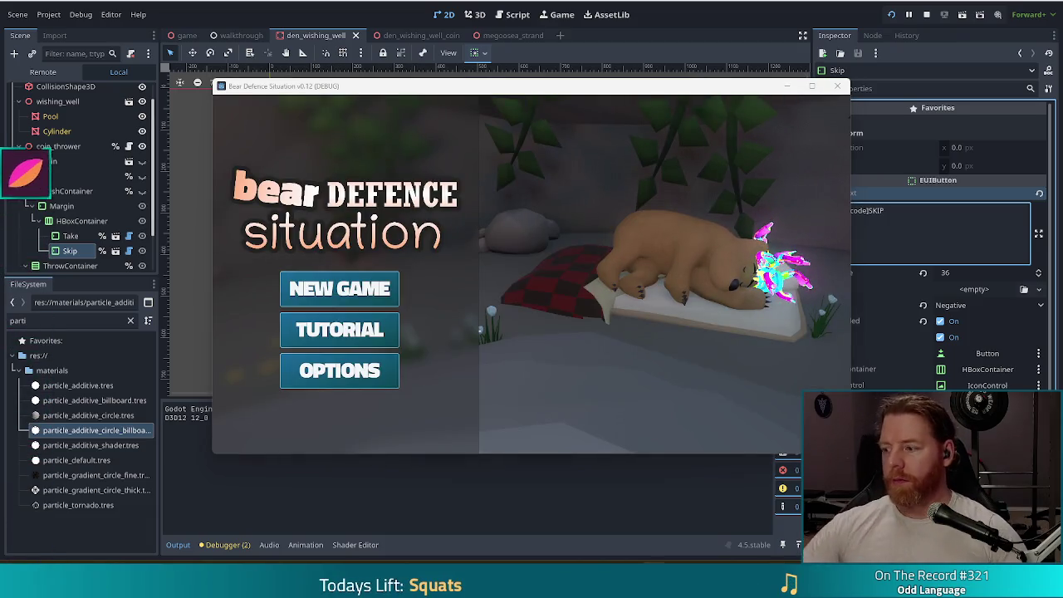
{"action": "left_click", "coordinate": [324, 296]}
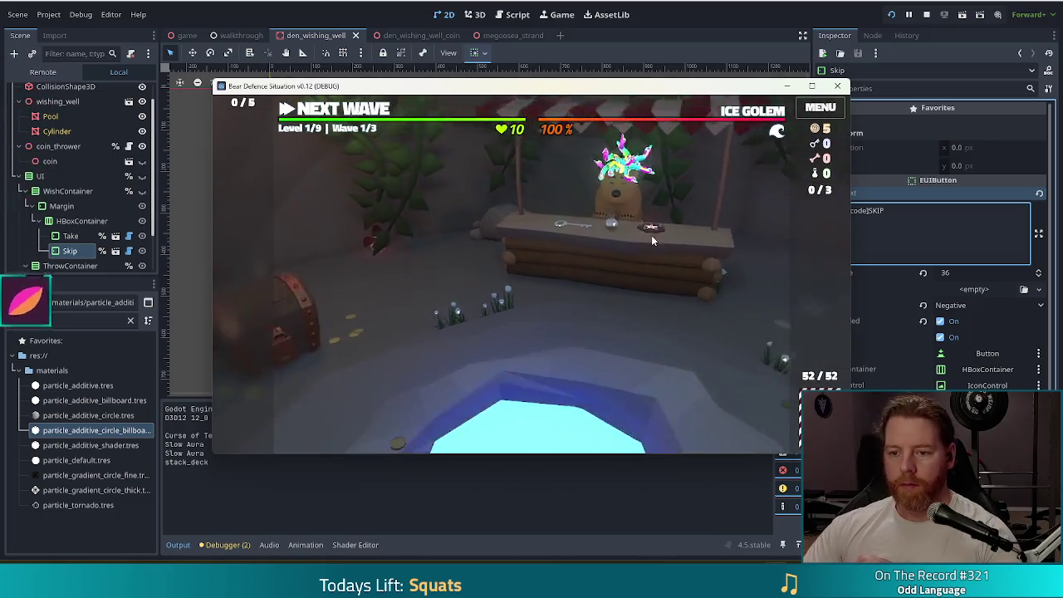
{"action": "left_click", "coordinate": [565, 332]}
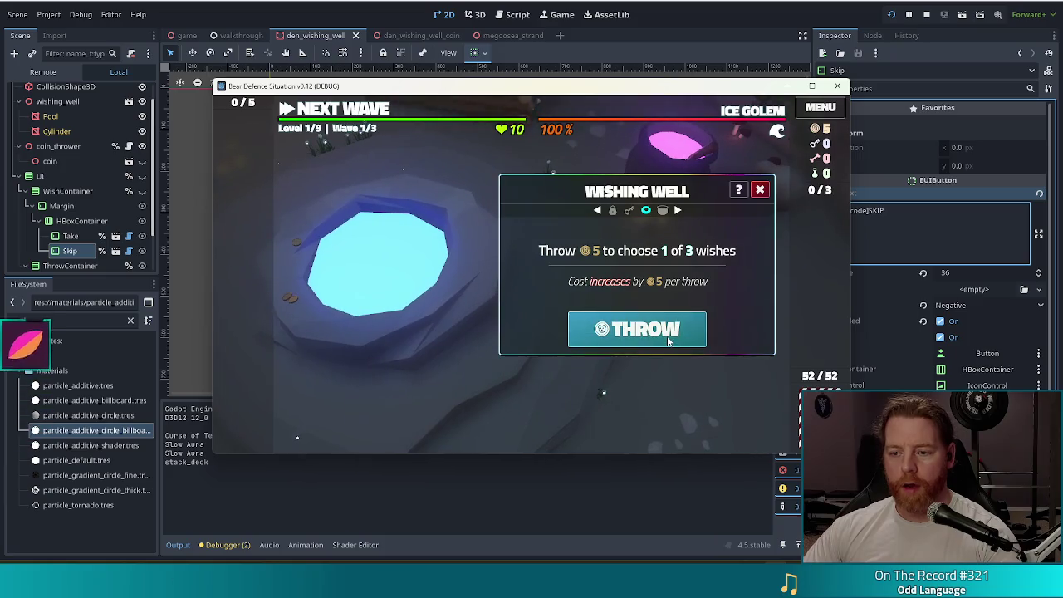
{"action": "left_click", "coordinate": [668, 339]}
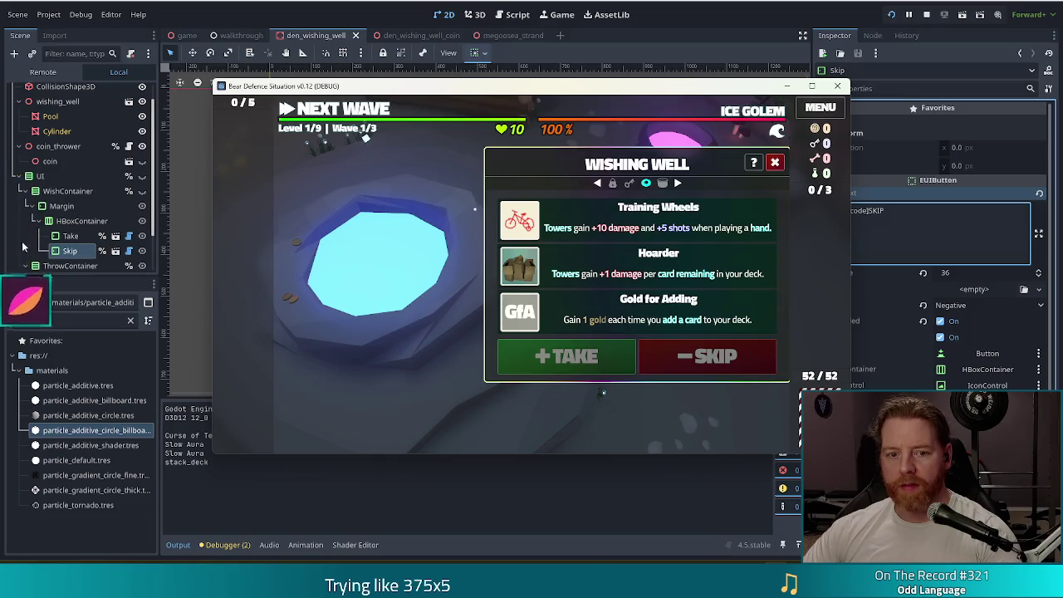
{"action": "left_click", "coordinate": [61, 253]}
- Reset the Skip button's custom minimum width to 0, add a space before SKIP, and save
{"action": "scroll", "coordinate": [914, 379], "scroll_direction": "down", "scroll_amount": 5}
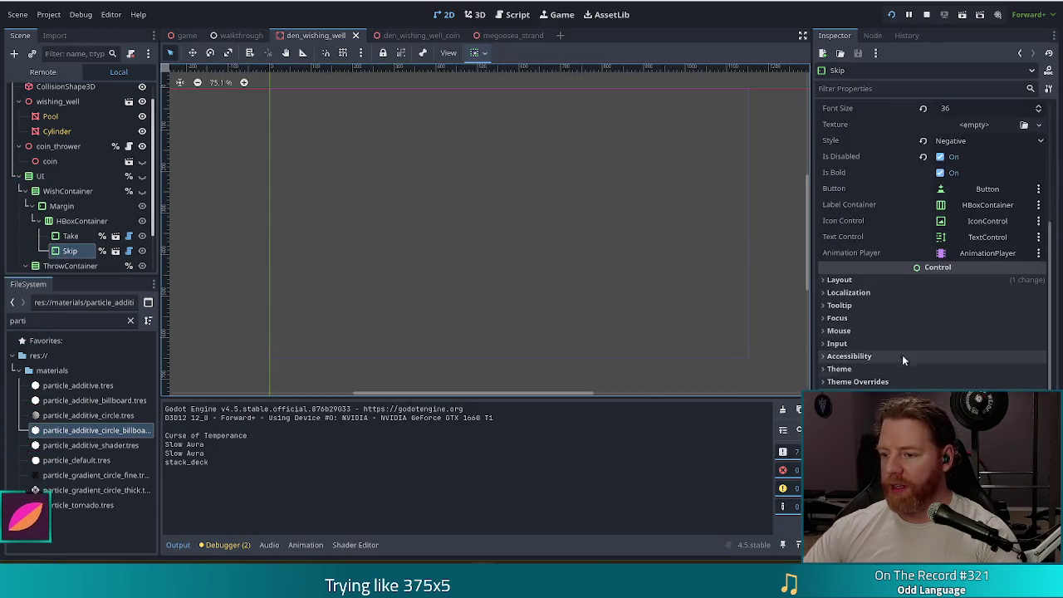
{"action": "left_click", "coordinate": [902, 280]}
{"action": "left_click", "coordinate": [927, 334]}
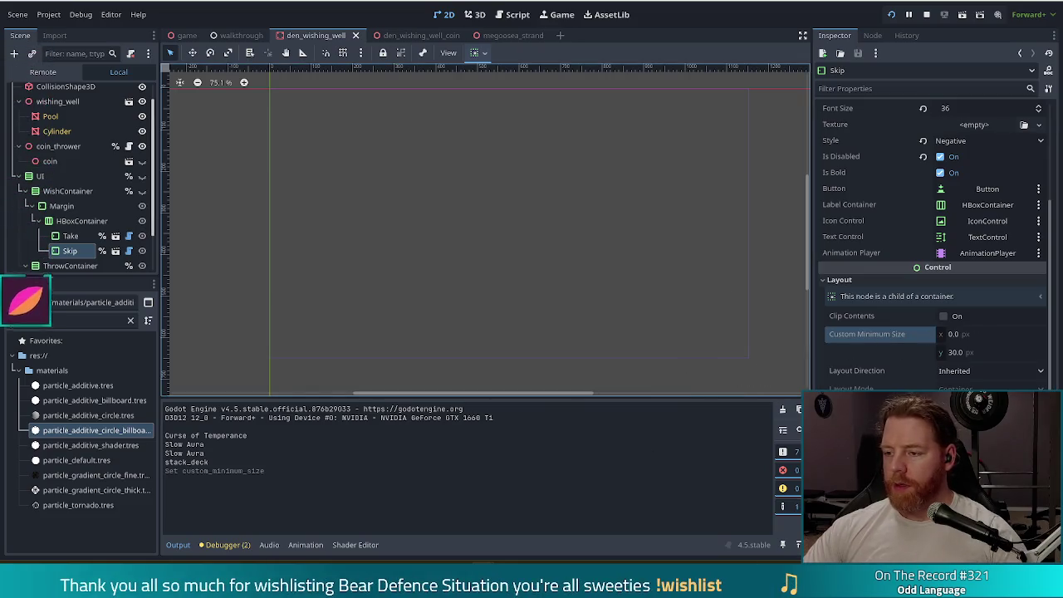
{"action": "scroll", "coordinate": [912, 245], "scroll_direction": "up", "scroll_amount": 2}
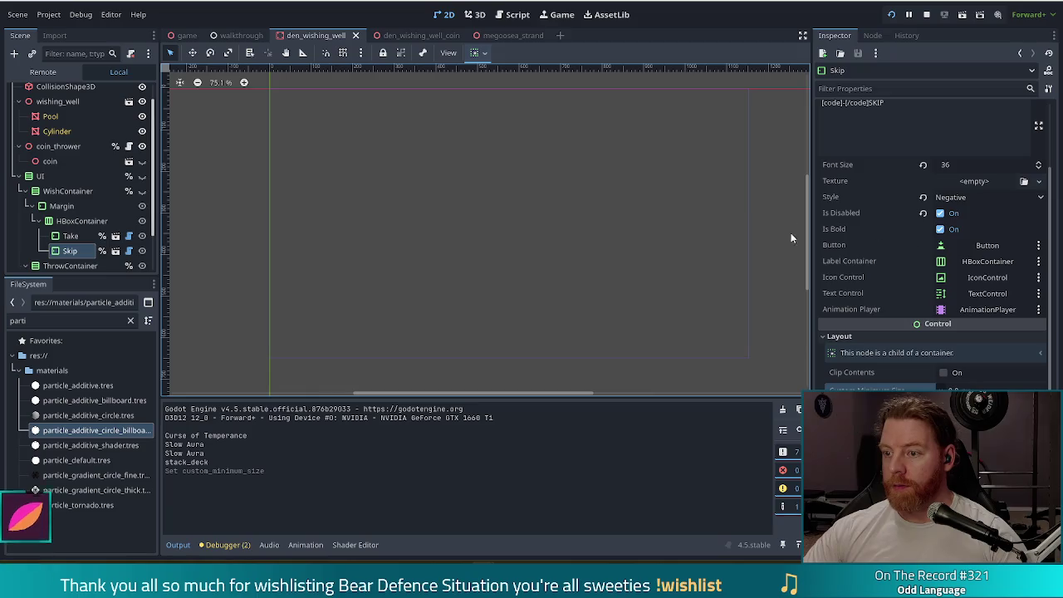
{"action": "left_click", "coordinate": [870, 103]}
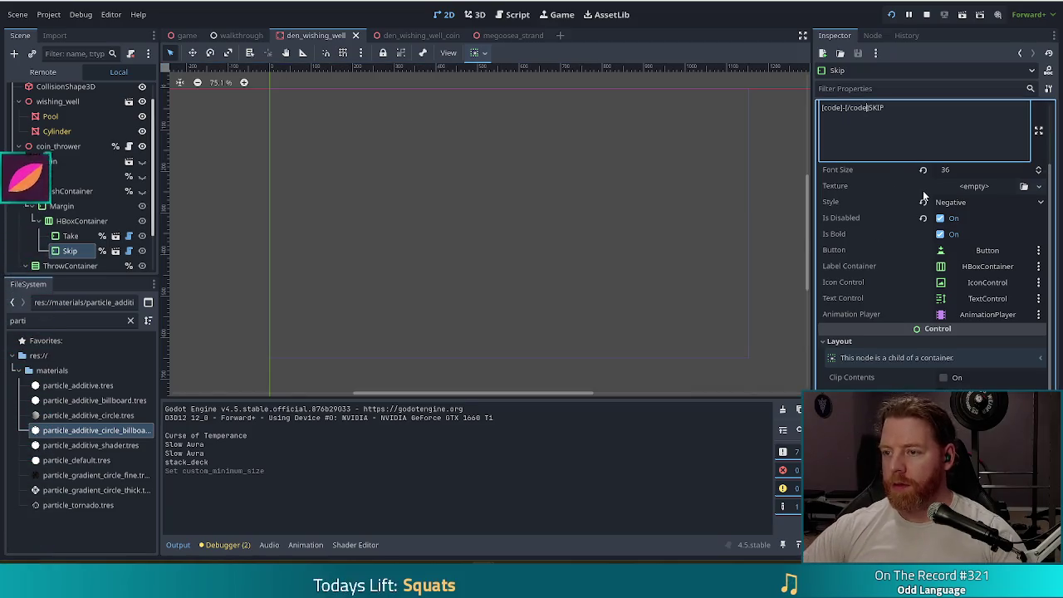
{"action": "key", "text": "ctrl+s"}
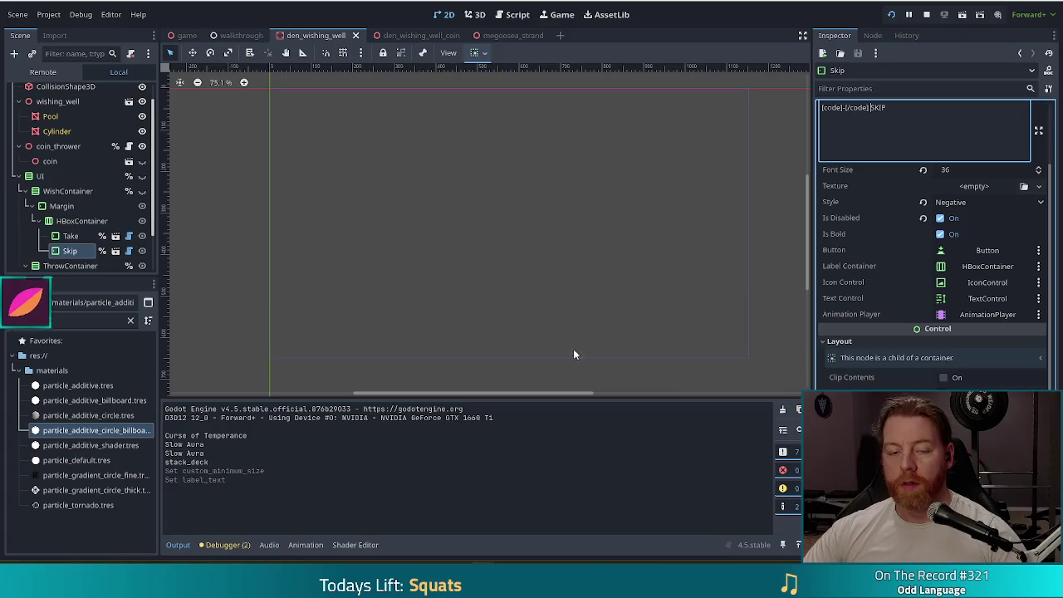
- Add a space before TAKE in the Take button's label, save, and run the game
{"action": "left_click", "coordinate": [71, 236]}
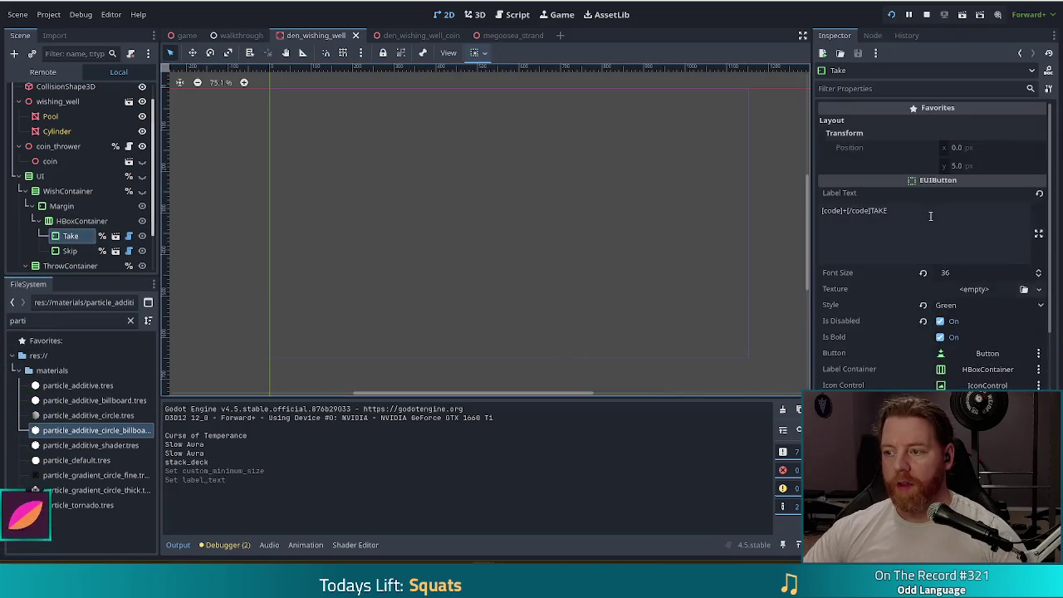
{"action": "left_click", "coordinate": [873, 210]}
{"action": "key", "text": "ctrl+s"}
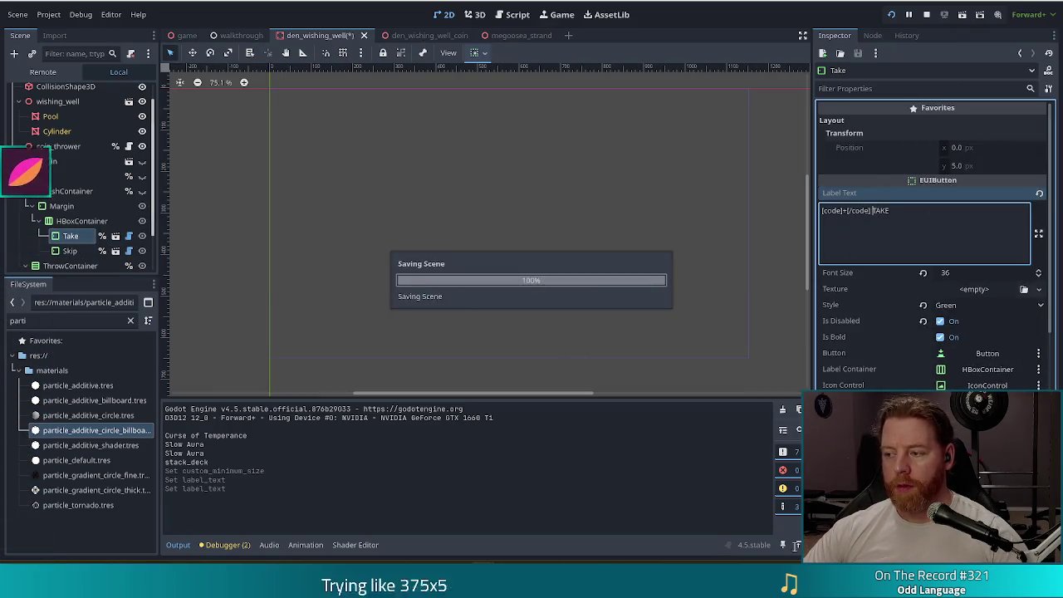
{"action": "left_click", "coordinate": [892, 15]}
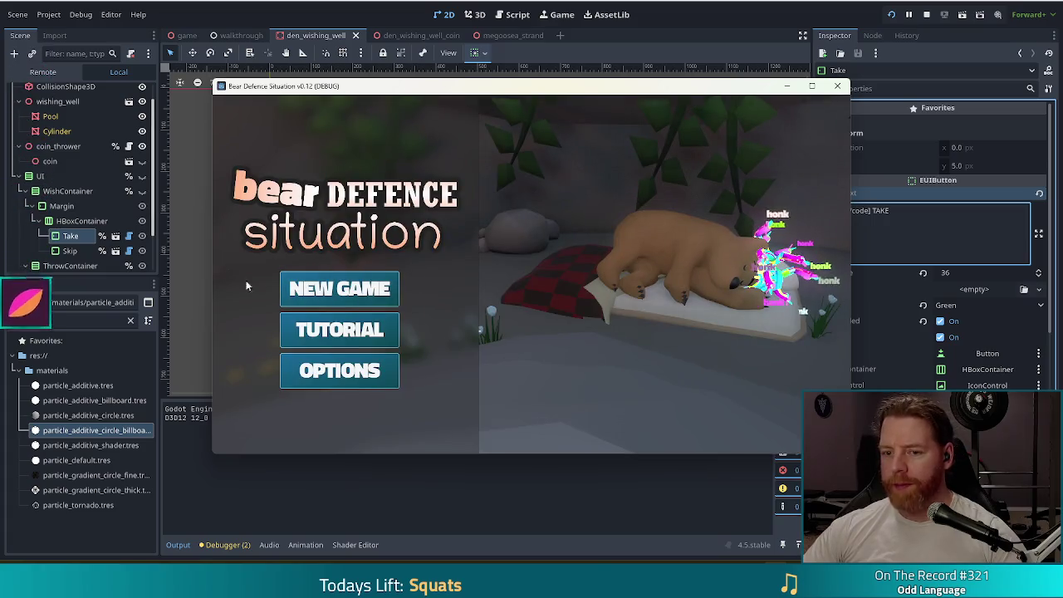
- Start a new game and THROW at the wishing well to show the spaced + TAKE and − SKIP buttons
{"action": "left_click", "coordinate": [341, 297]}
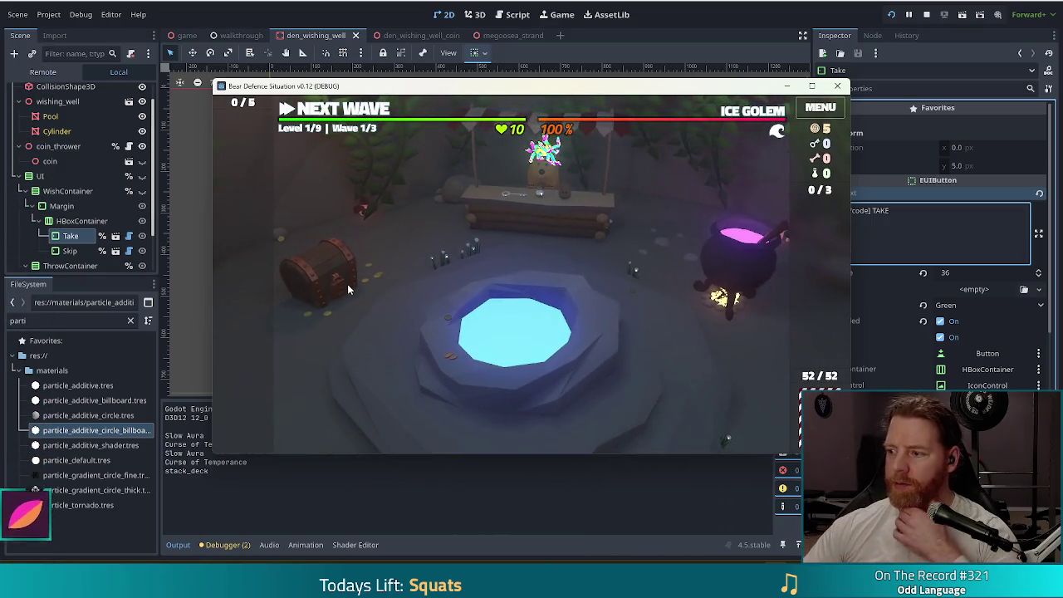
{"action": "left_click", "coordinate": [581, 315]}
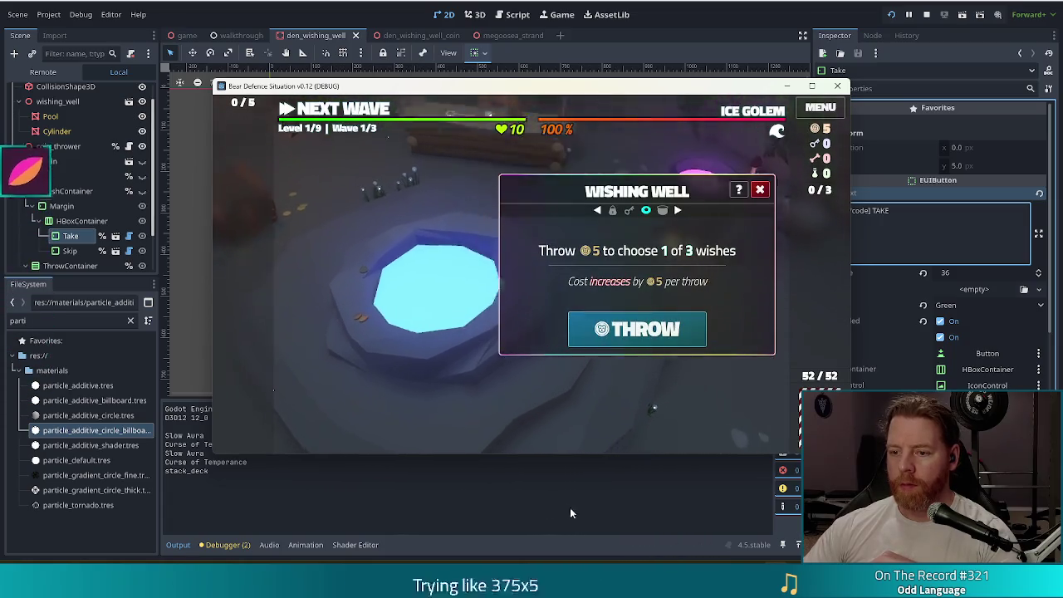
{"action": "left_click", "coordinate": [672, 338]}
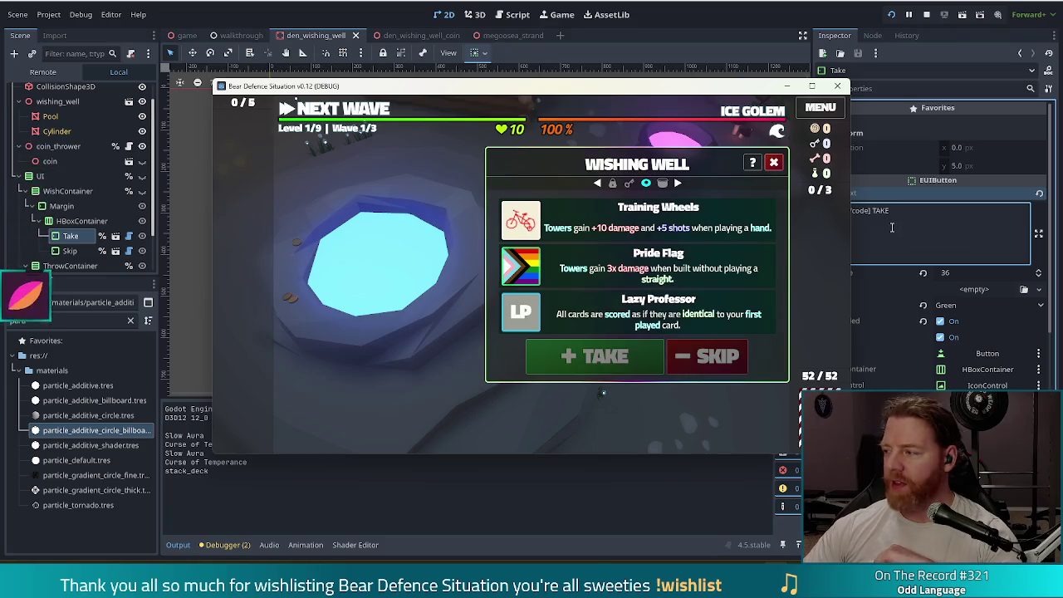
{"action": "left_click", "coordinate": [863, 224]}
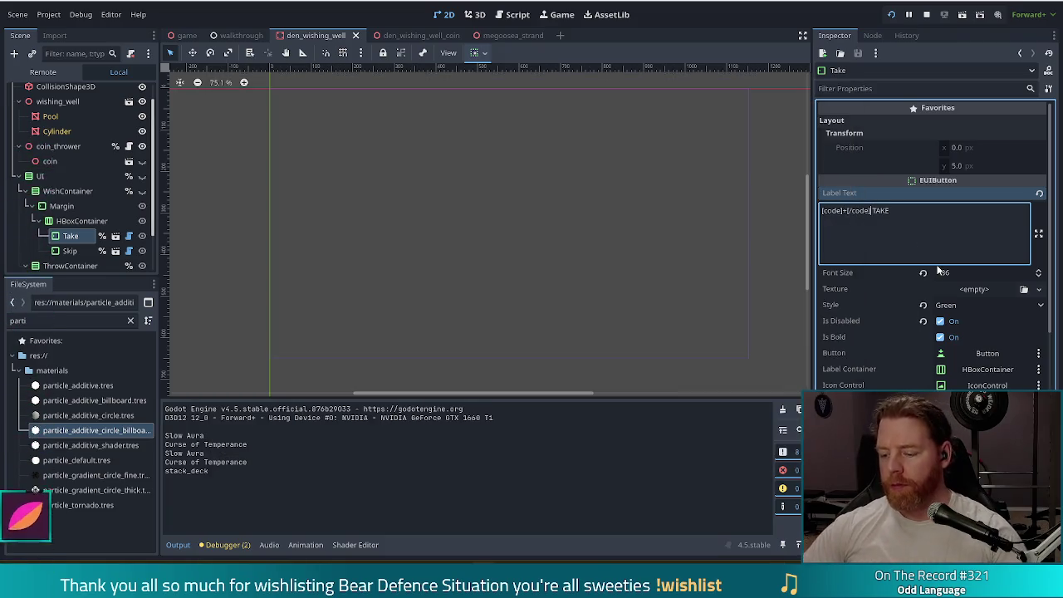
- Remove the space before TAKE in the Take label, save the scene, and restart the game
{"action": "key", "text": "BackSpace"}
{"action": "key", "text": "ctrl+s"}
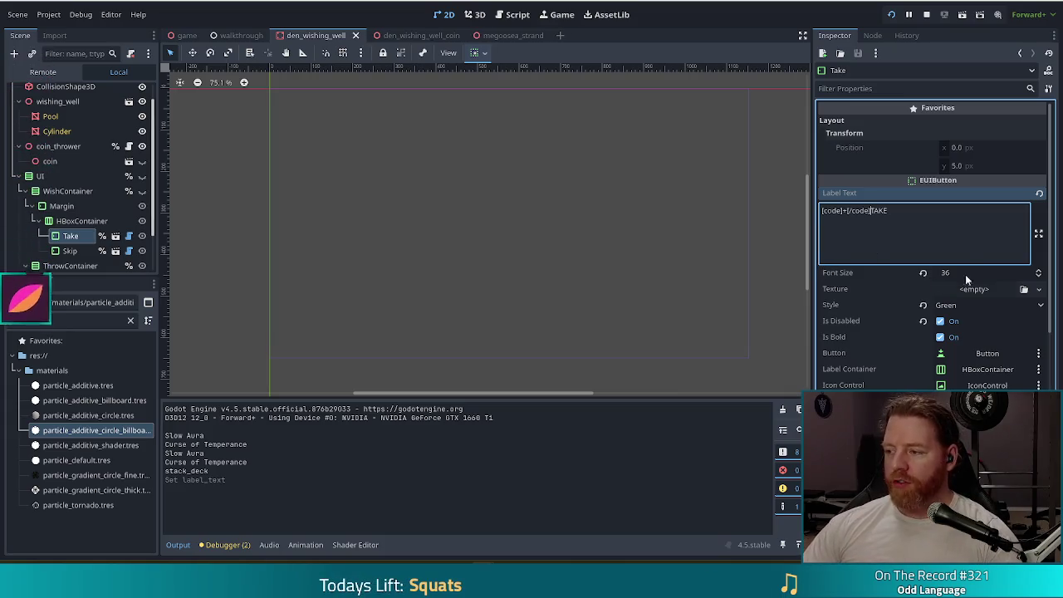
{"action": "left_click", "coordinate": [891, 15]}
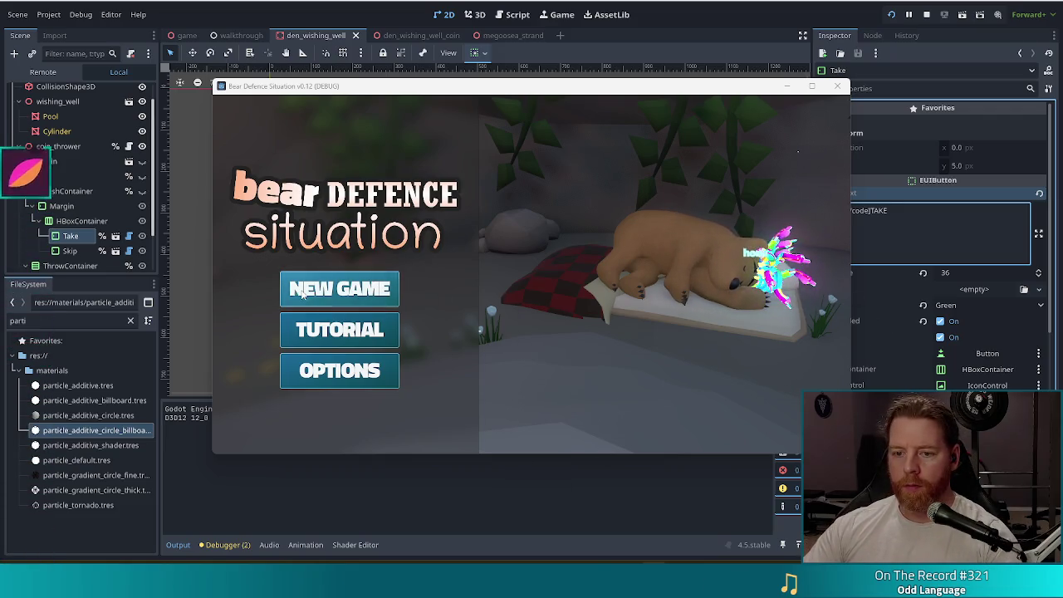
- Start a new game and throw a coin at the well, then delete the Skip label's space before SKIP and rerun
{"action": "left_click", "coordinate": [339, 288]}
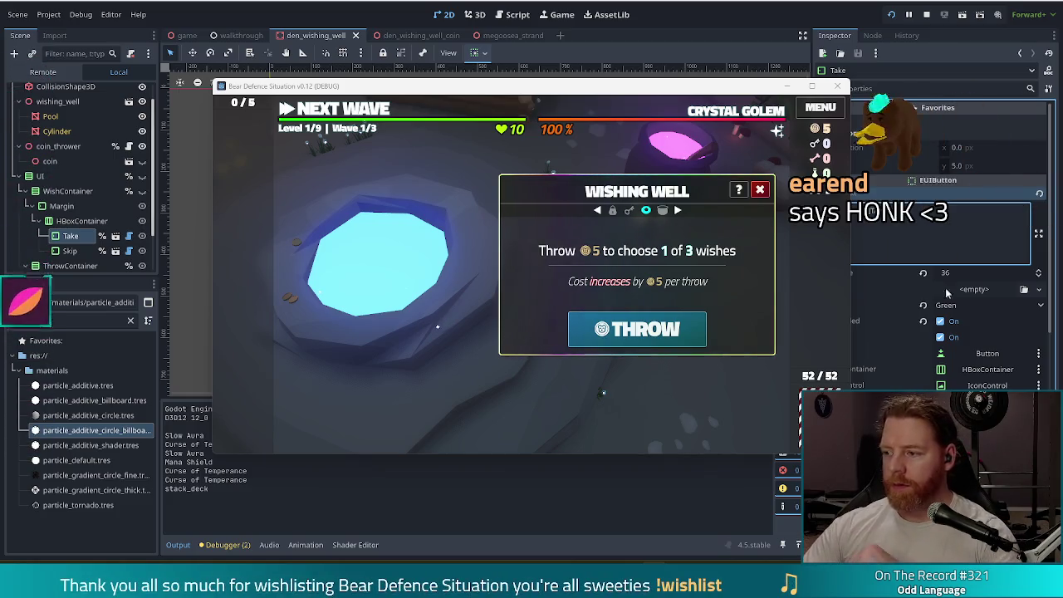
{"action": "left_click", "coordinate": [637, 329]}
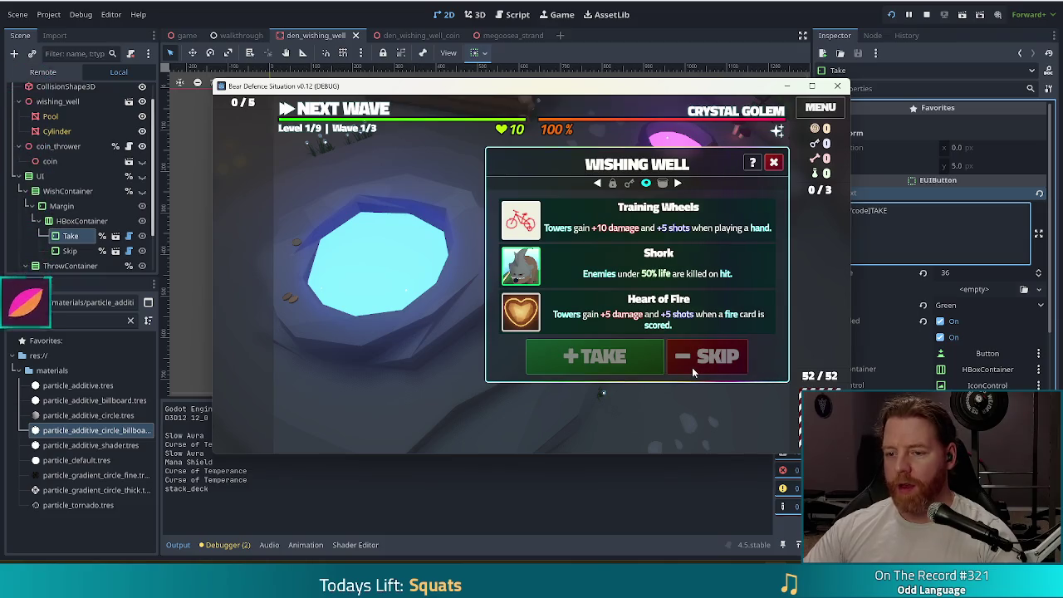
{"action": "left_click", "coordinate": [72, 250]}
{"action": "left_click", "coordinate": [868, 110]}
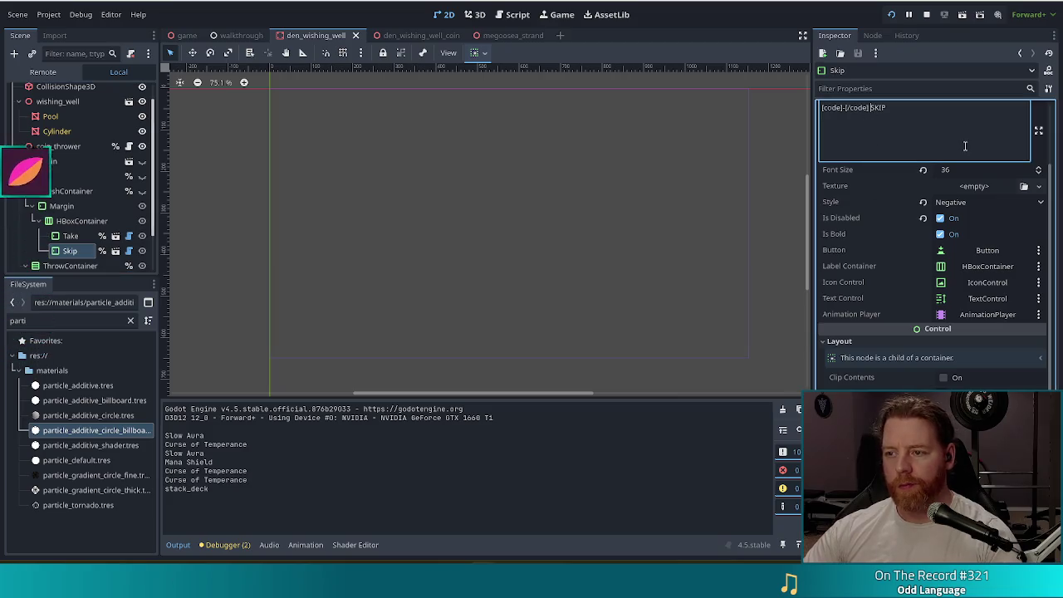
{"action": "key", "text": "F6"}
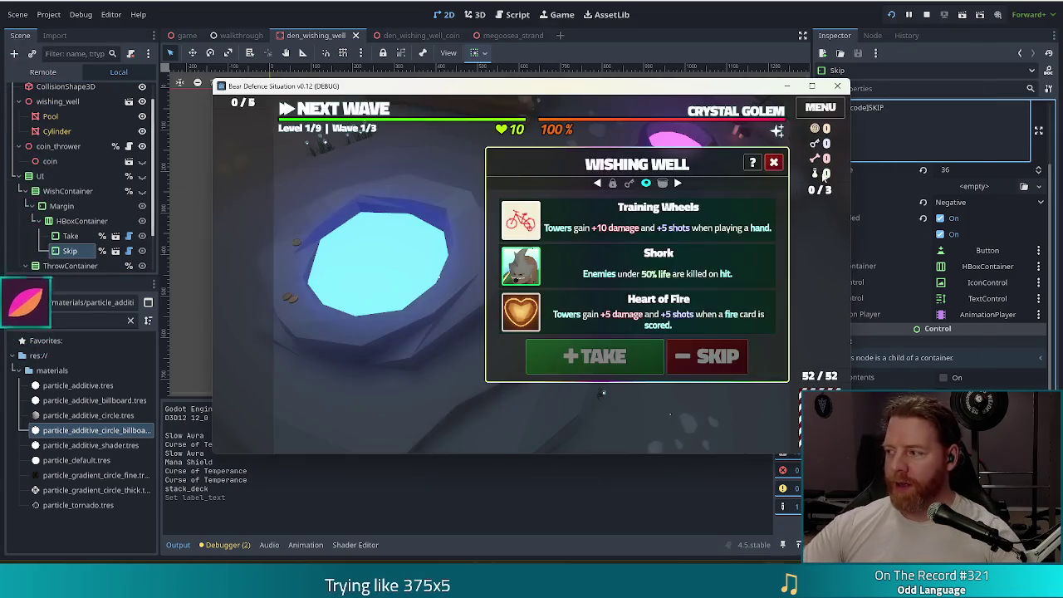
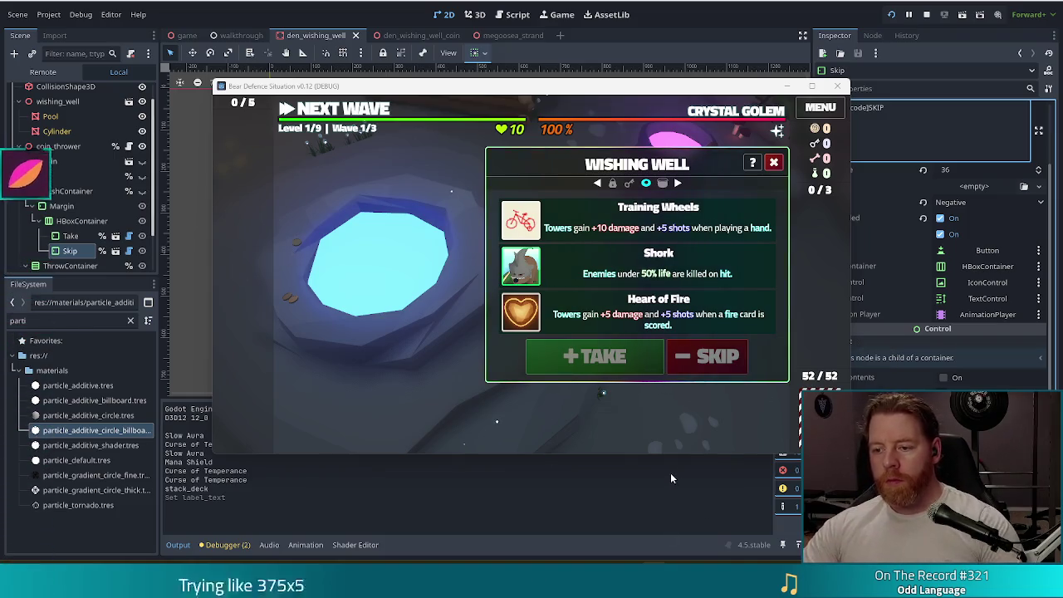
- Restart the game, throw a coin at the well to reveal three wishes, then stop the run
{"action": "left_click", "coordinate": [891, 15]}
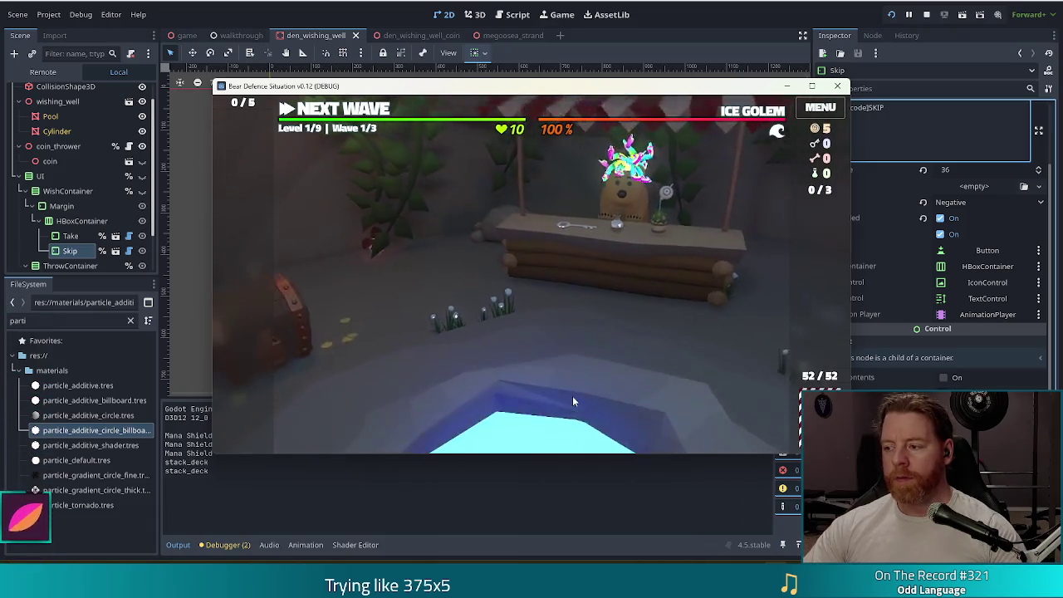
{"action": "left_click", "coordinate": [626, 387]}
{"action": "left_click", "coordinate": [637, 328]}
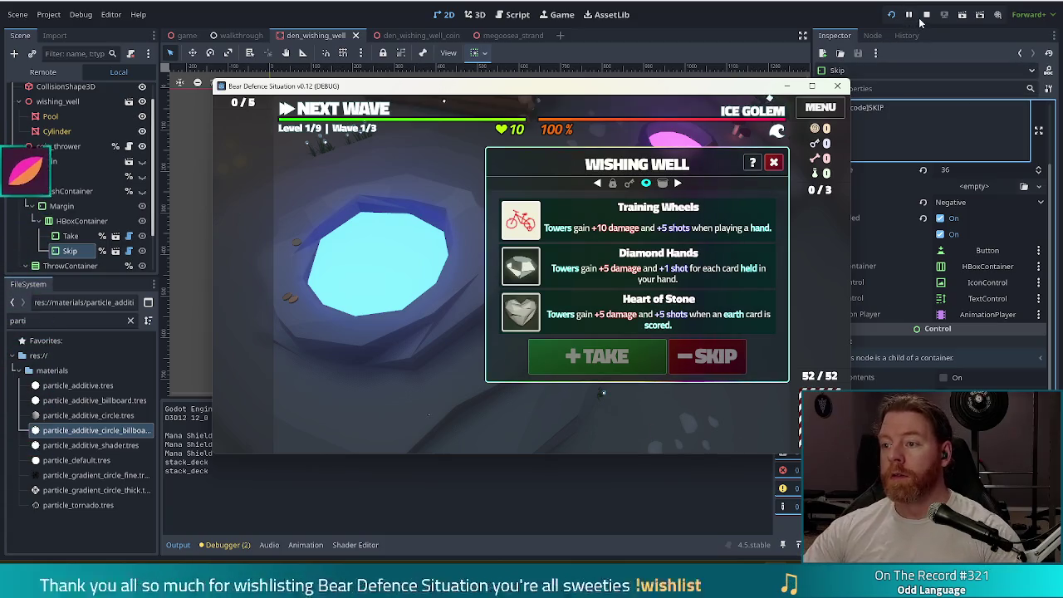
{"action": "key", "text": "F8"}
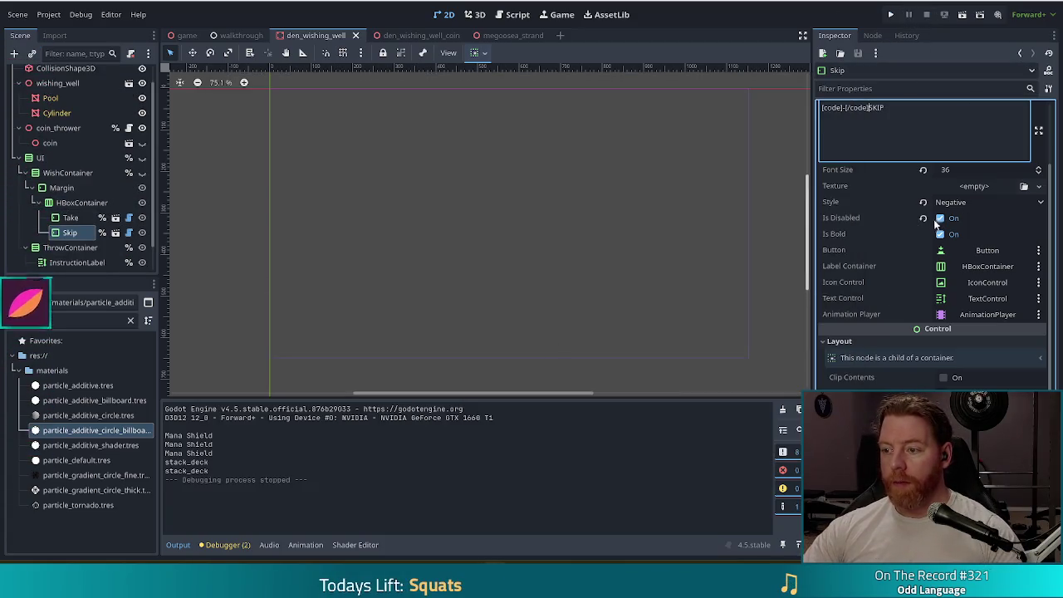
- Uncheck Is Disabled on the Skip button, save the scene, and open den_wishing_well.gd
{"action": "left_click", "coordinate": [939, 218]}
{"action": "key", "text": "ctrl+s"}
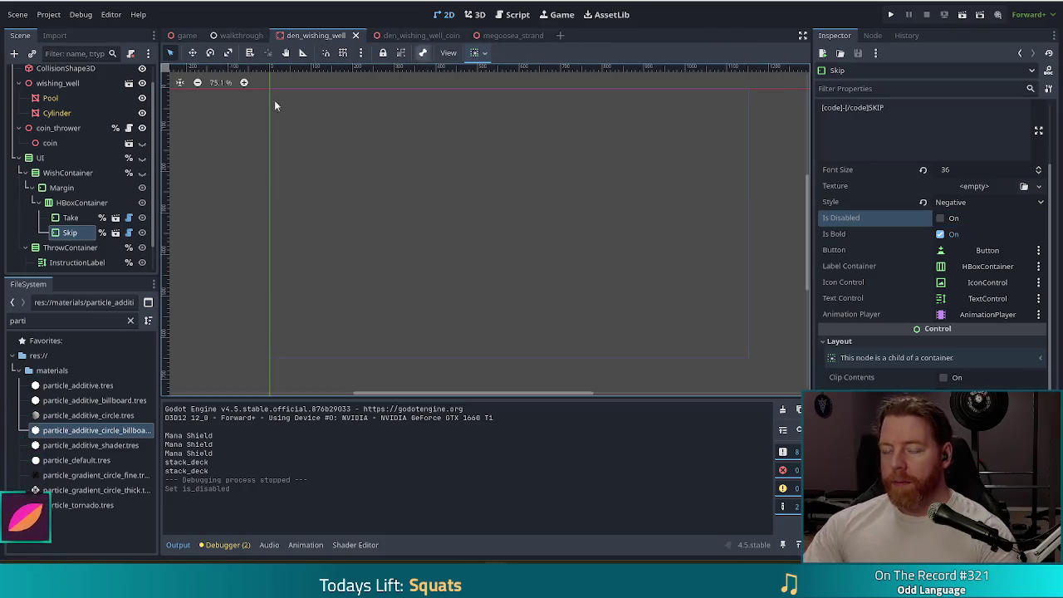
{"action": "left_click", "coordinate": [510, 18]}
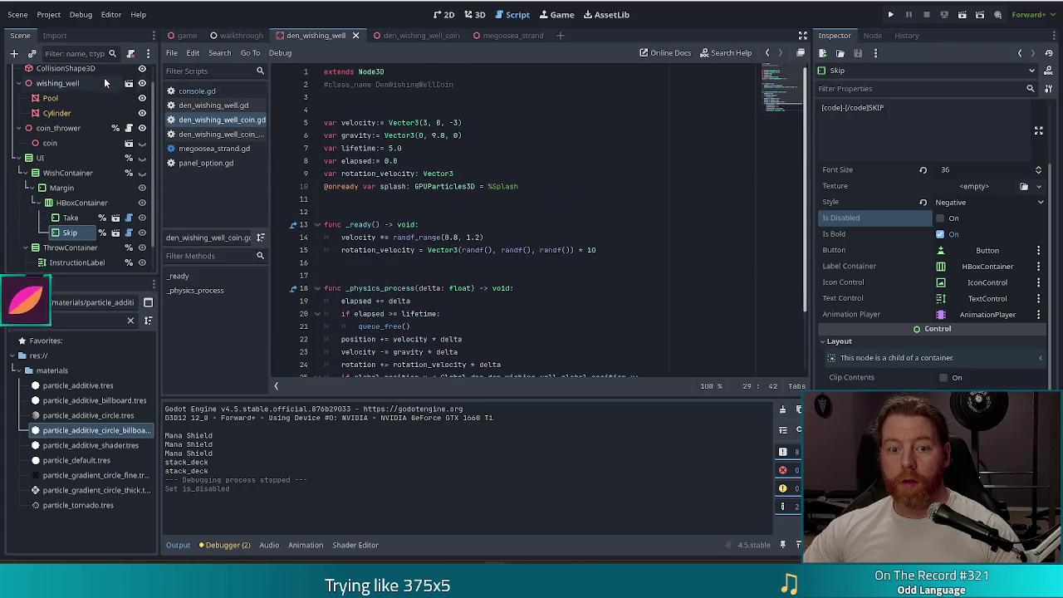
{"action": "scroll", "coordinate": [118, 175], "scroll_direction": "up", "scroll_amount": 1}
{"action": "left_click", "coordinate": [127, 179]}
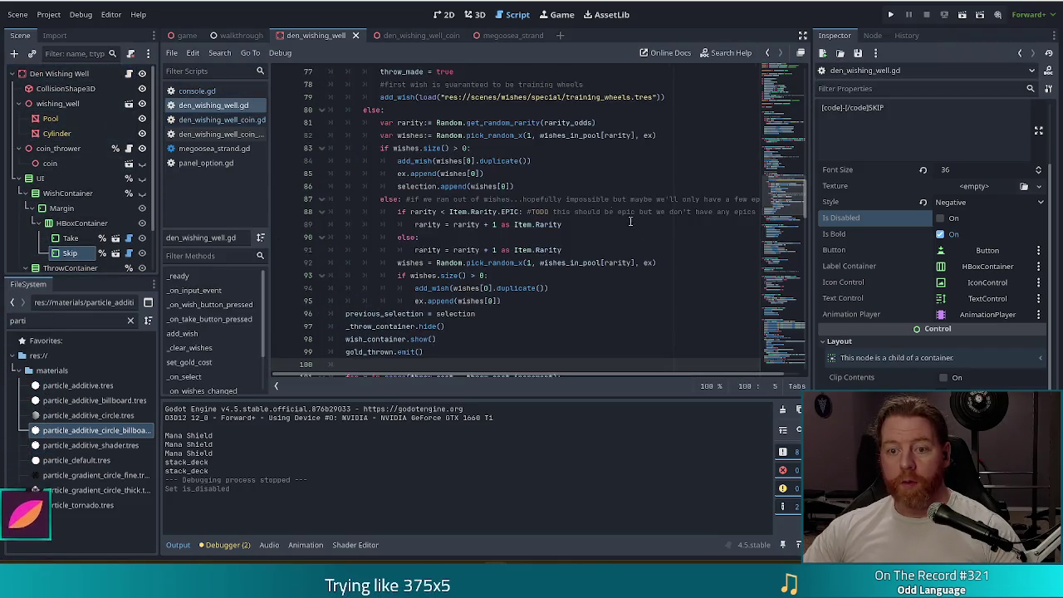
{"action": "left_click_drag", "start_coordinate": [773, 200], "coordinate": [772, 83]}
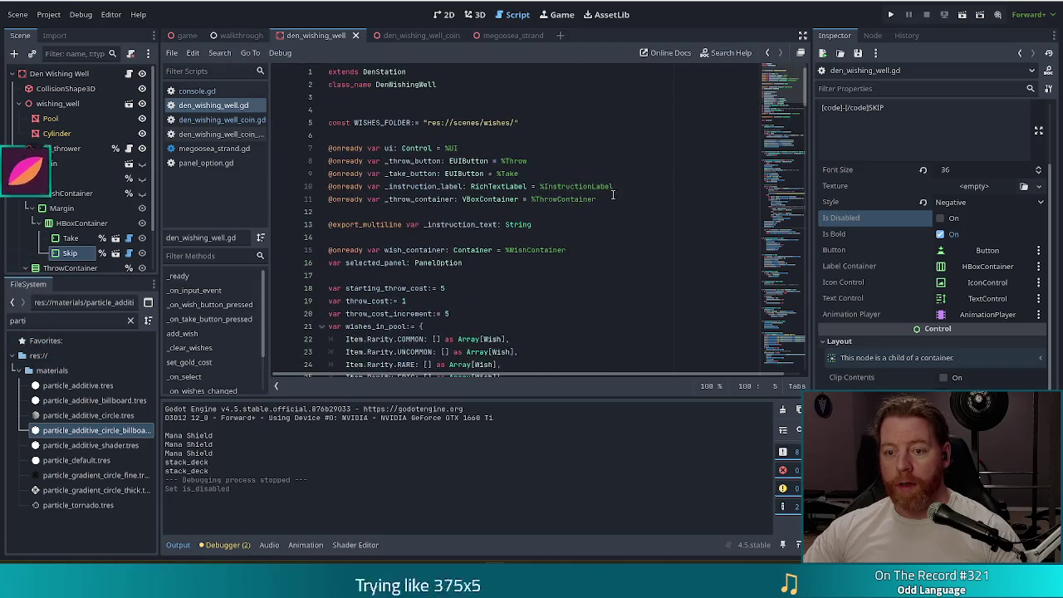
{"action": "left_click", "coordinate": [613, 195]}
{"action": "key", "text": "Up"}
{"action": "key", "text": "Up"}
{"action": "key", "text": "Return"}
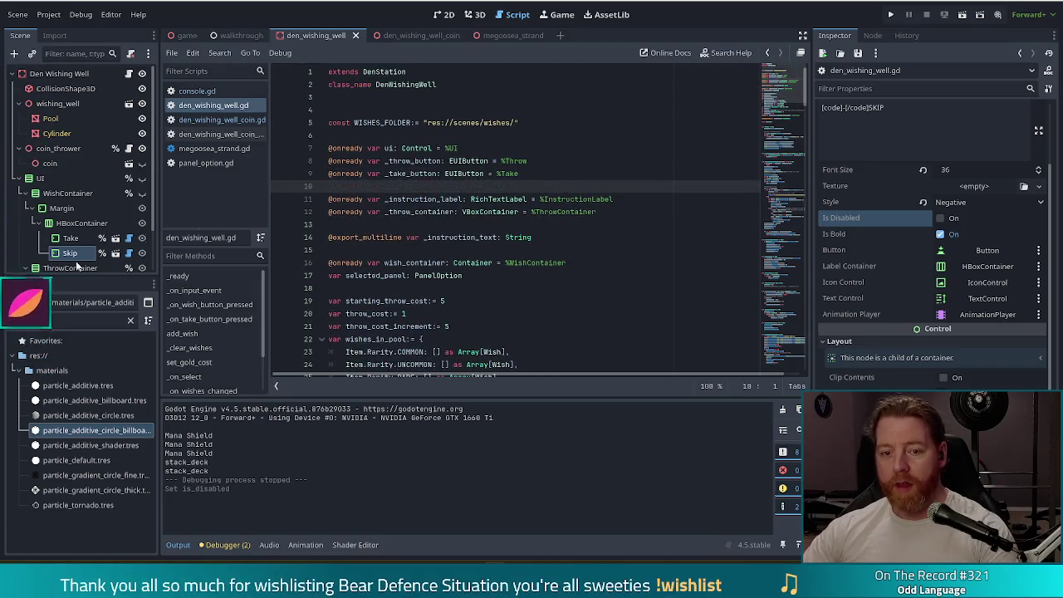
{"action": "mouse_move", "coordinate": [65, 261]}
{"action": "left_mouse_down"}
{"action": "mouse_move", "coordinate": [356, 171]}
{"action": "mouse_move", "coordinate": [357, 187]}
{"action": "mouse_move", "coordinate": [445, 201]}
{"action": "left_mouse_up"}
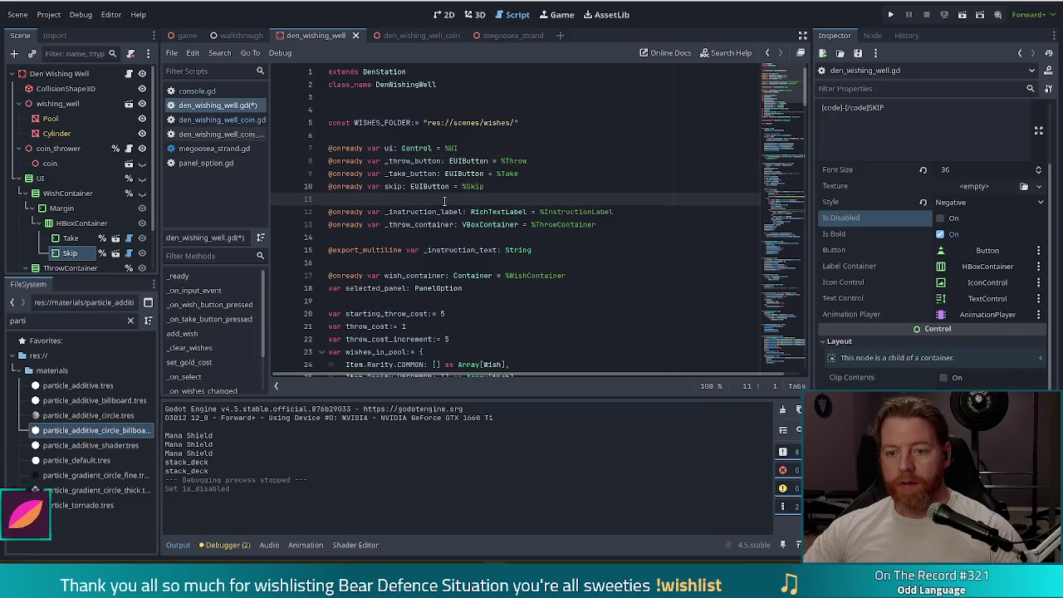
{"action": "key", "text": "BackSpace"}
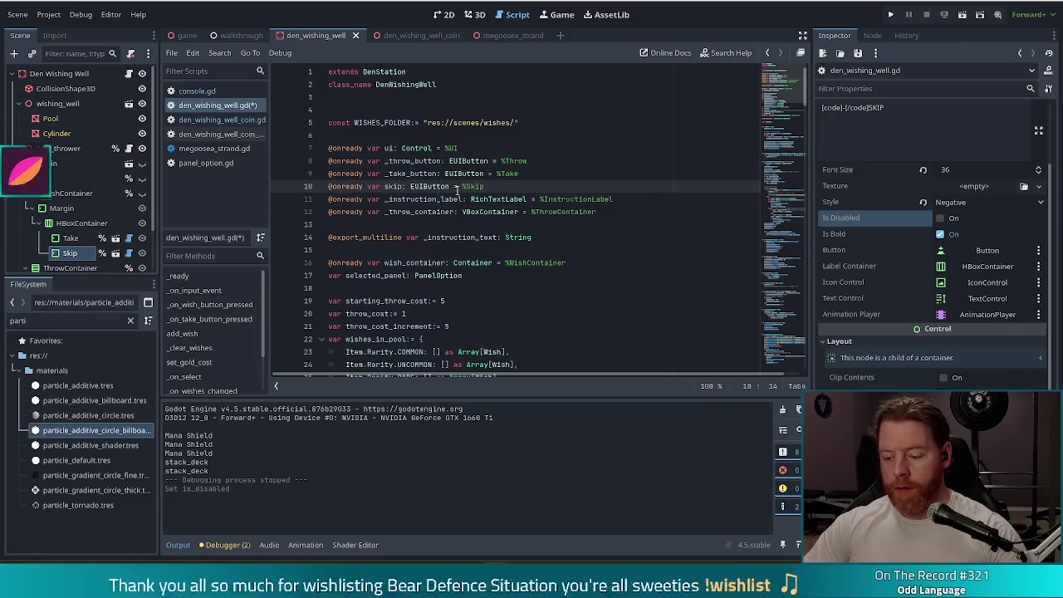
{"action": "type", "text": "_"}
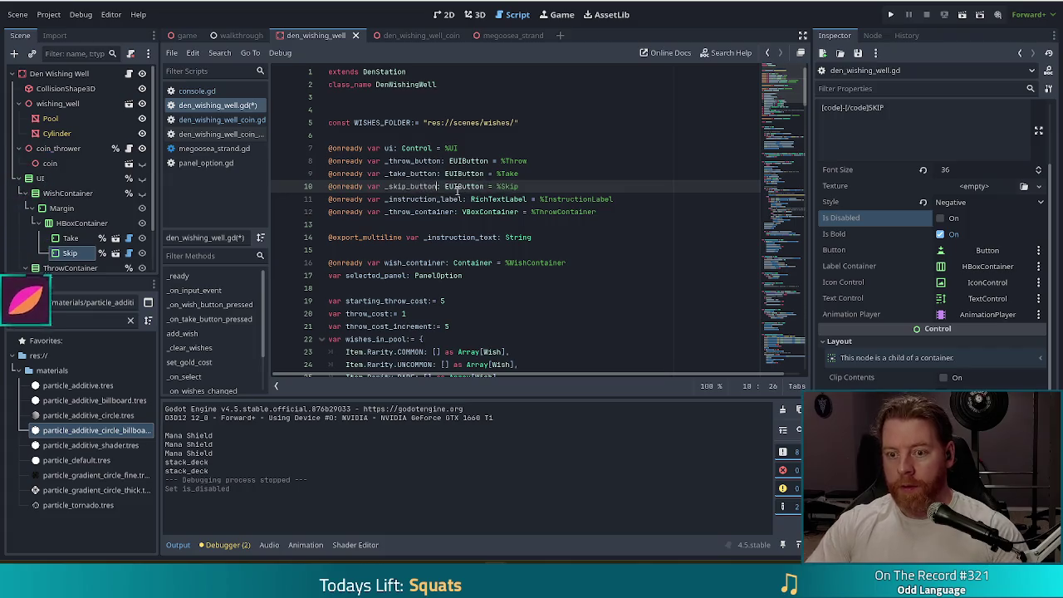
{"action": "key", "text": "ctrl+s"}
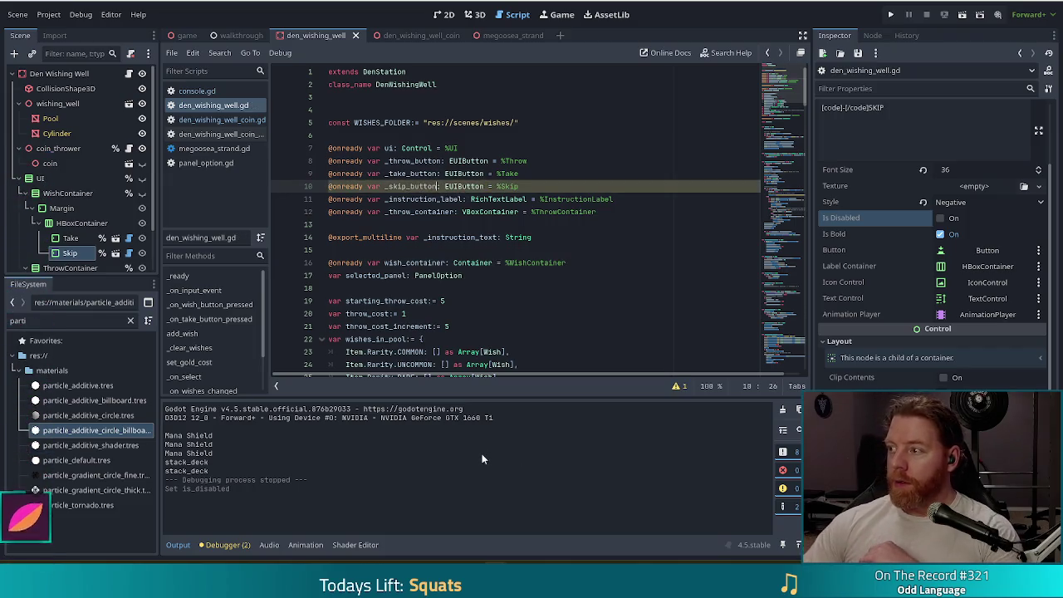
{"action": "left_click", "coordinate": [551, 173]}
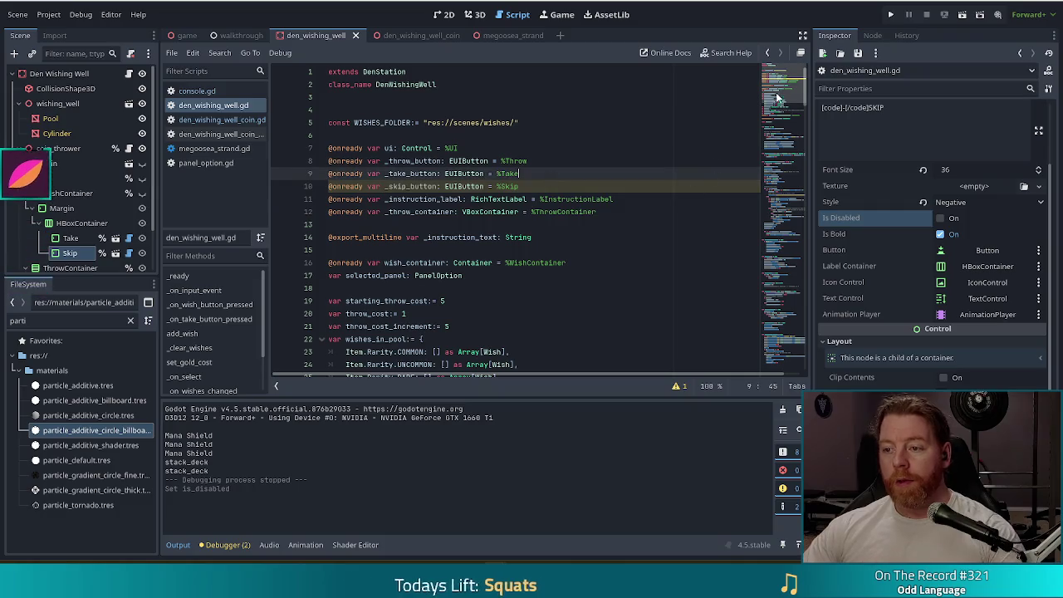
{"action": "scroll", "coordinate": [608, 241], "scroll_direction": "down", "scroll_amount": 4}
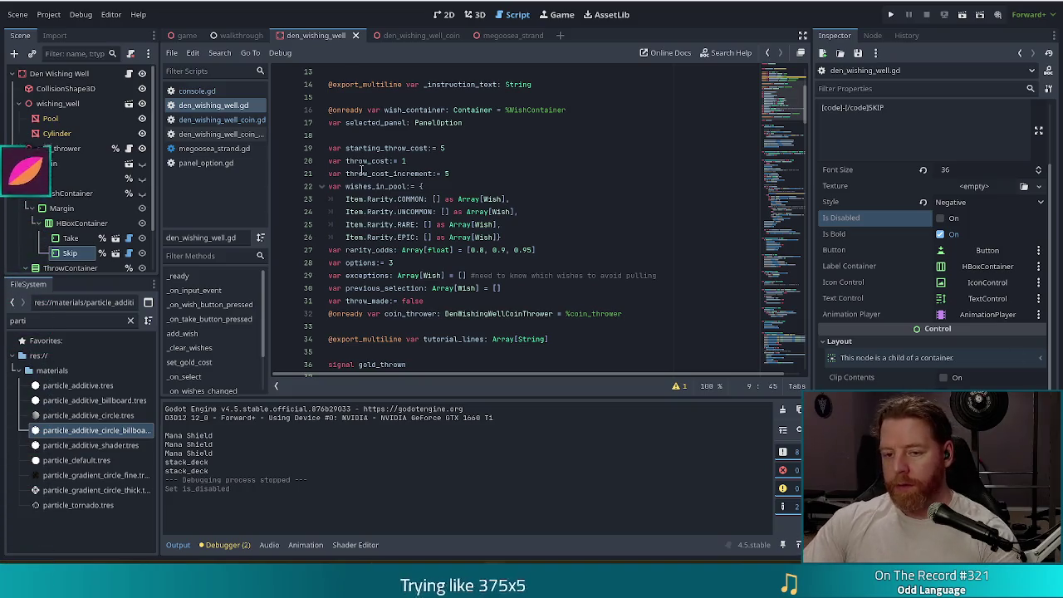
{"action": "left_click", "coordinate": [529, 225]}
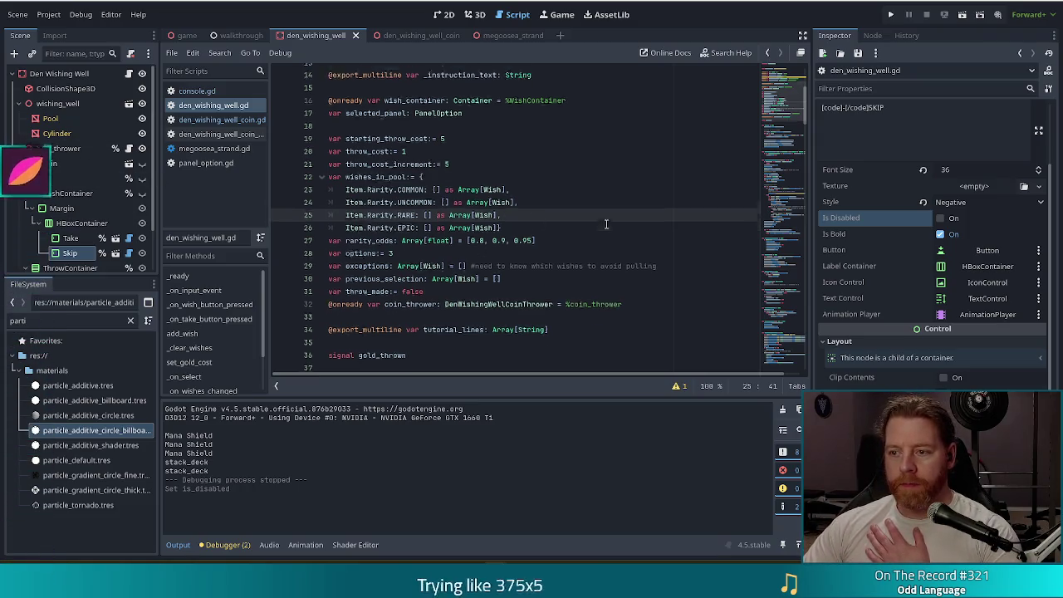
- In _ready, duplicate the take connect line and connect _skip_button.pressed to _on_skip_pressed
{"action": "scroll", "coordinate": [478, 249], "scroll_direction": "down", "scroll_amount": 3}
{"action": "left_click", "coordinate": [187, 275]}
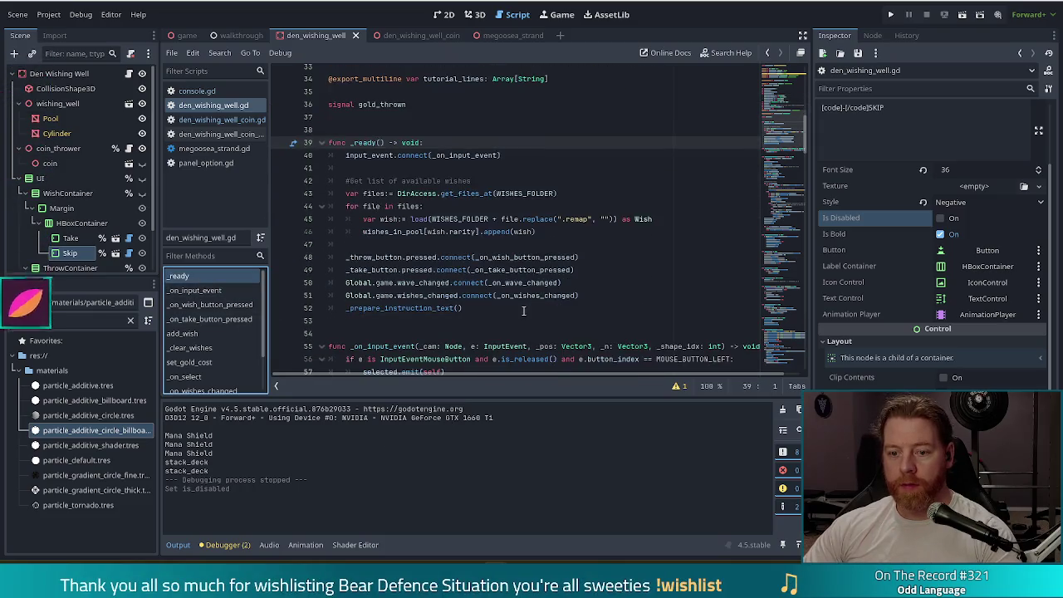
{"action": "left_click_drag", "start_coordinate": [581, 270], "coordinate": [610, 252]}
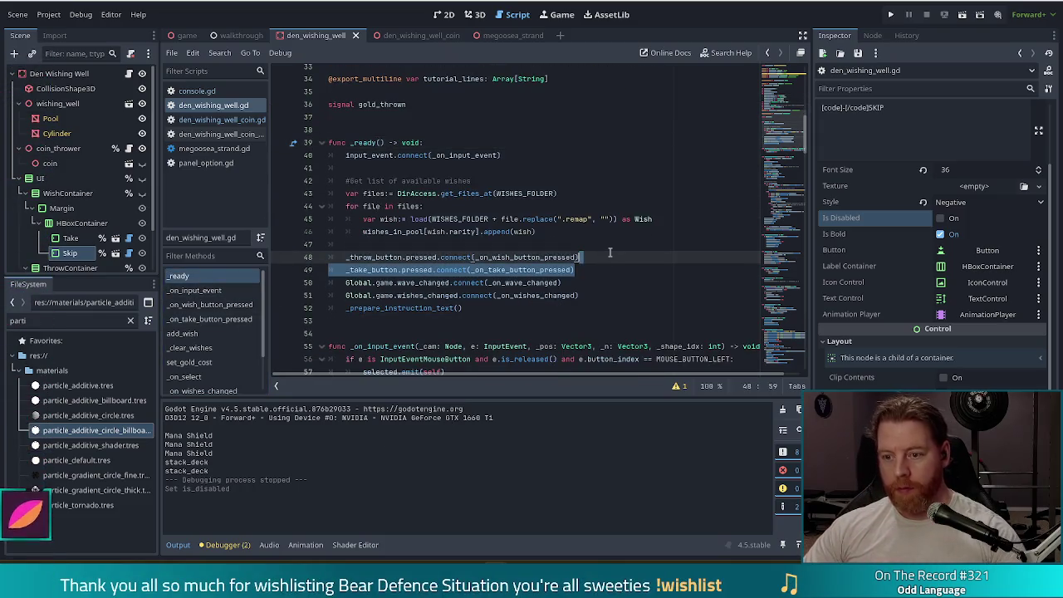
{"action": "key", "text": "ctrl+shift+d"}
{"action": "left_click", "coordinate": [371, 283]}
{"action": "key", "text": "BackSpace"}
{"action": "key", "text": "BackSpace"}
{"action": "key", "text": "BackSpace"}
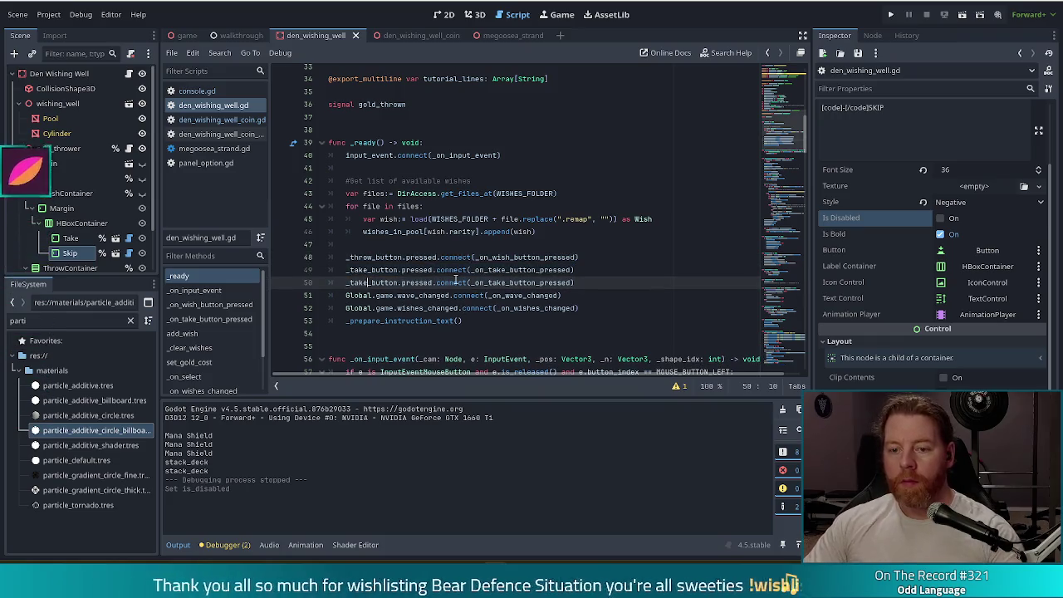
{"action": "key", "text": "BackSpace"}
{"action": "type", "text": "skip"}
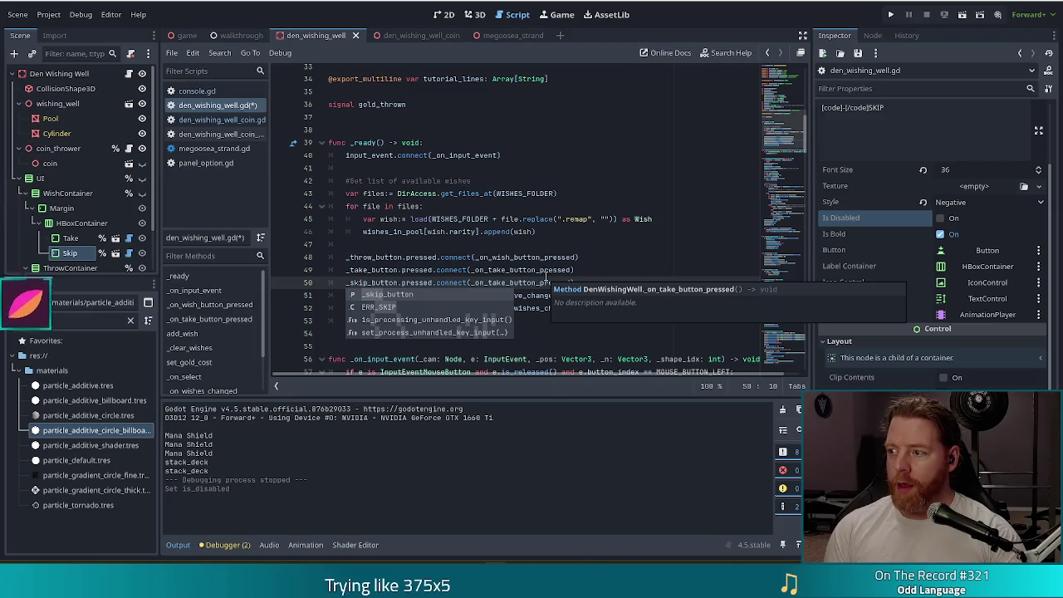
{"action": "double_click", "coordinate": [544, 282]}
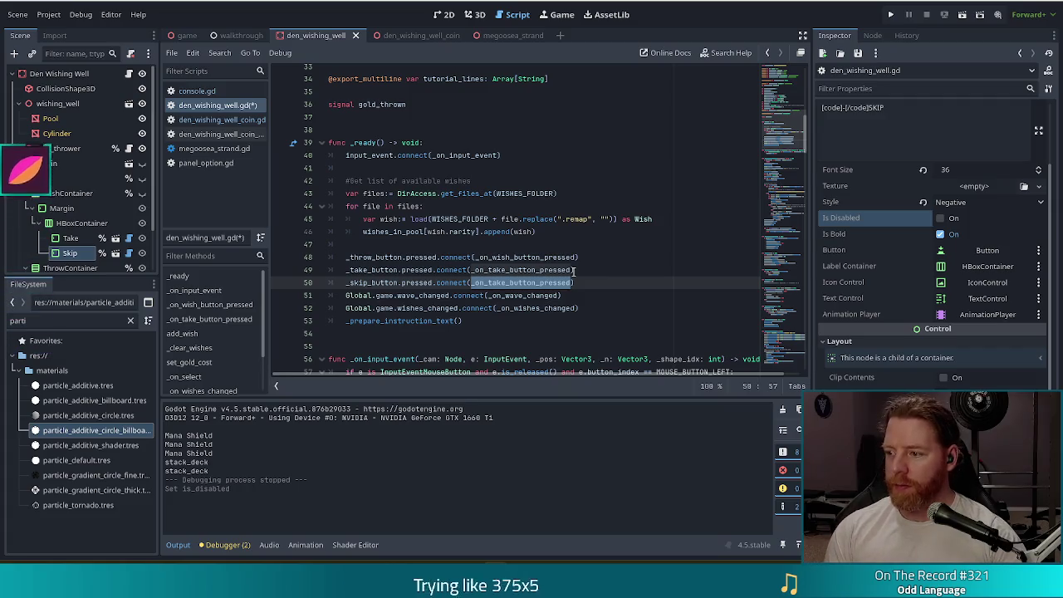
{"action": "type", "text": "_"}
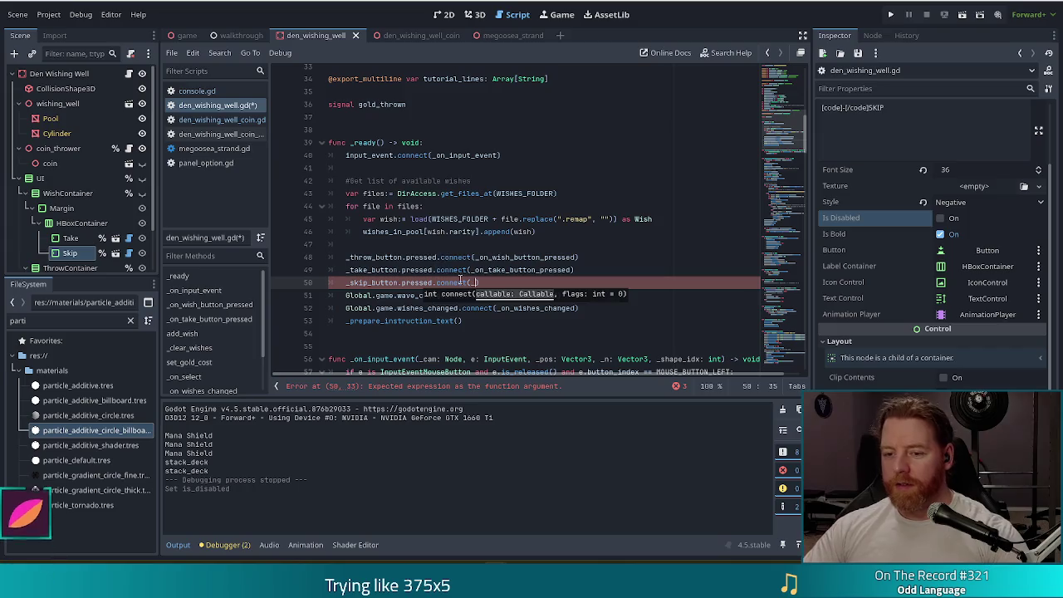
{"action": "type", "text": "on_skip_"}
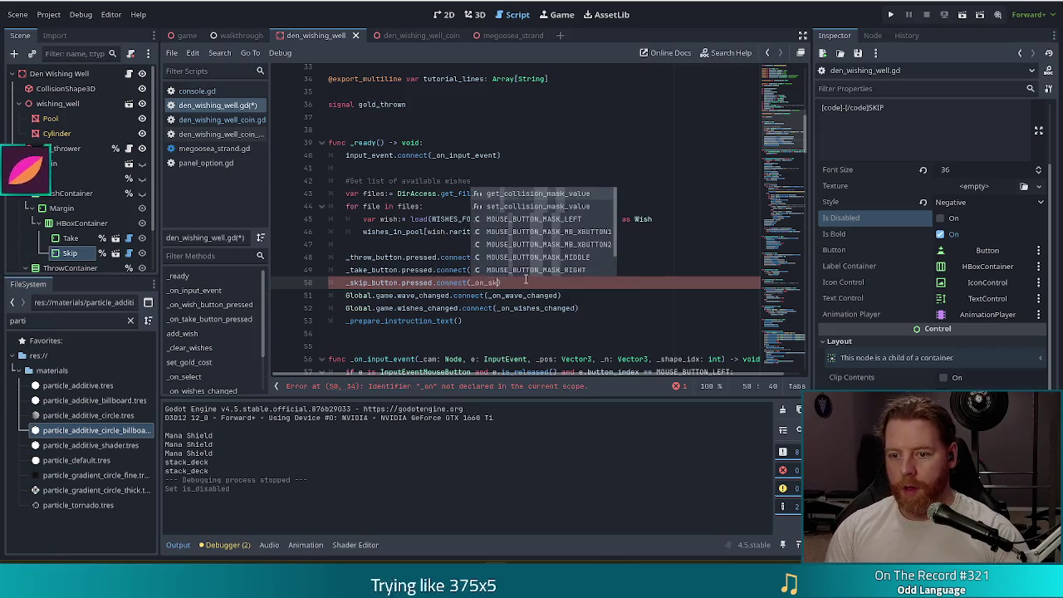
{"action": "type", "text": "p"}
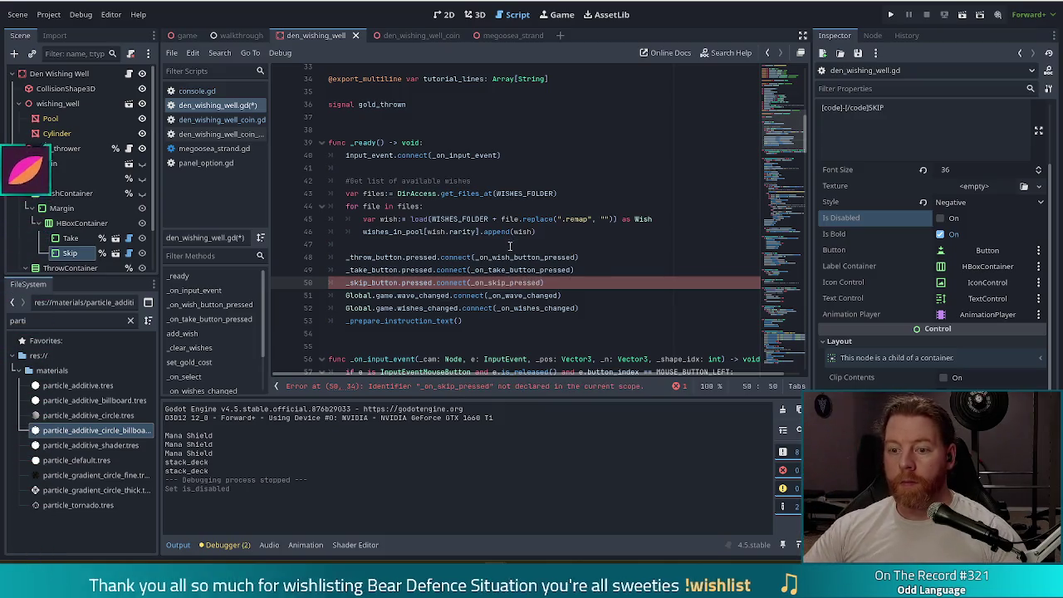
{"action": "left_click", "coordinate": [517, 270], "text": "ctrl"}
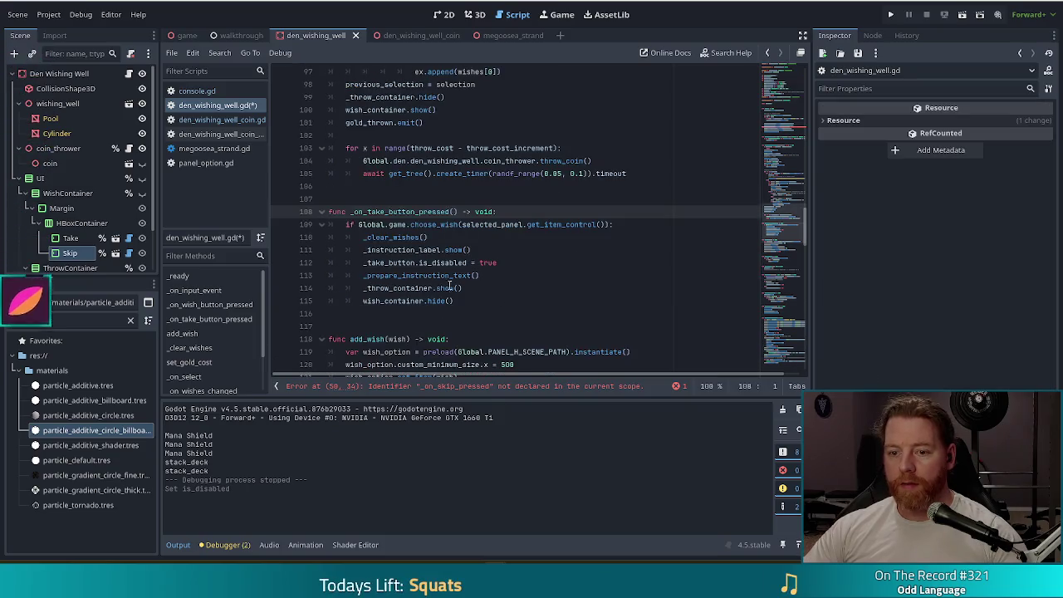
- Write 'func _on_skip_pressed() -> void:' below the _on_take_button_pressed handler
{"action": "left_click", "coordinate": [485, 303]}
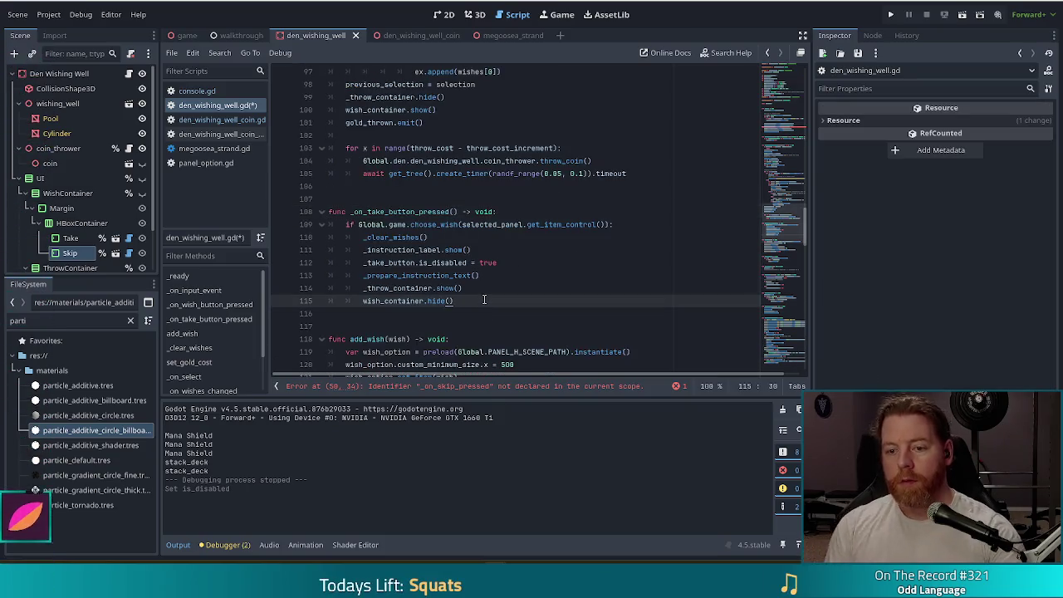
{"action": "key", "text": "Return"}
{"action": "key", "text": "Return"}
{"action": "key", "text": "Return"}
{"action": "type", "text": "fu"}
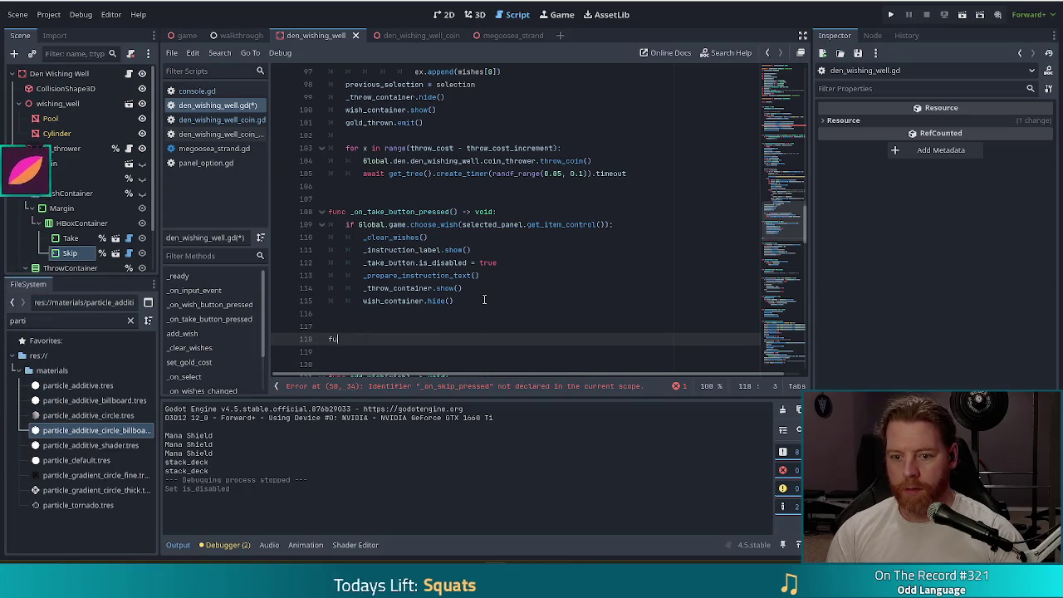
{"action": "type", "text": "nc _on_ski"}
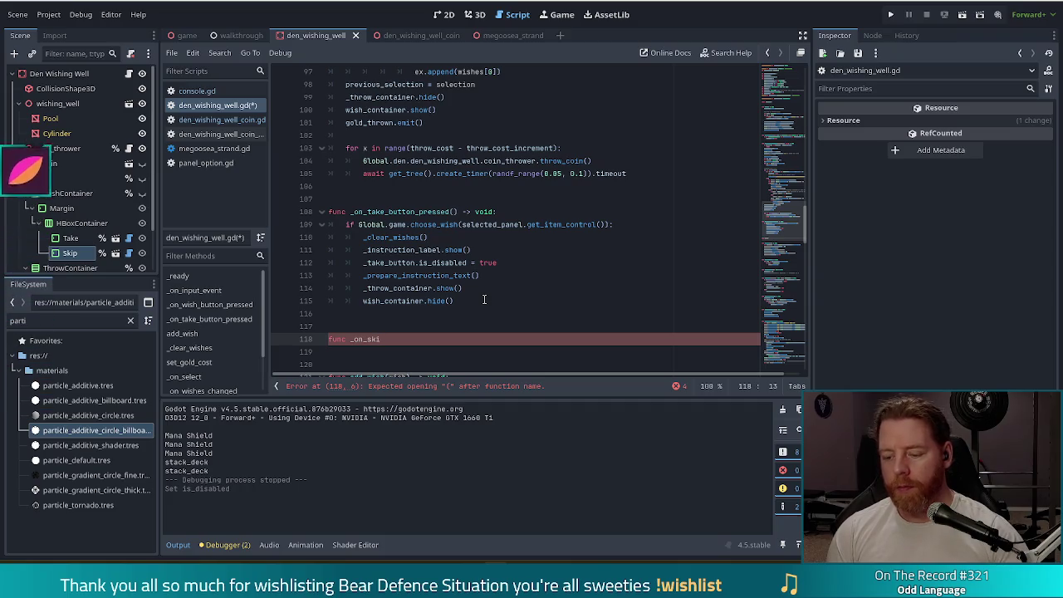
{"action": "type", "text": "p"}
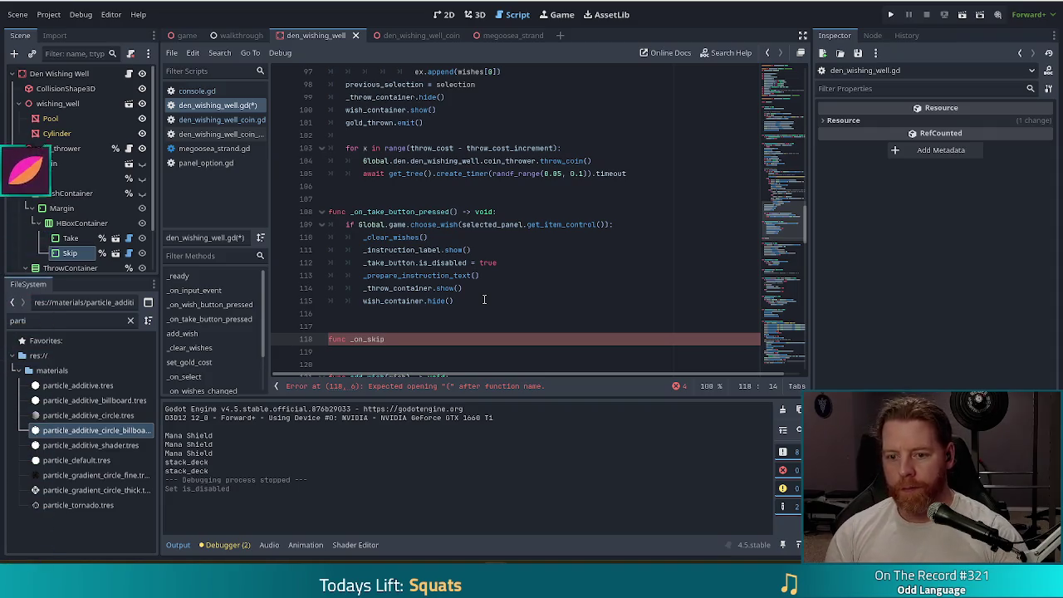
{"action": "type", "text": "pressed_"}
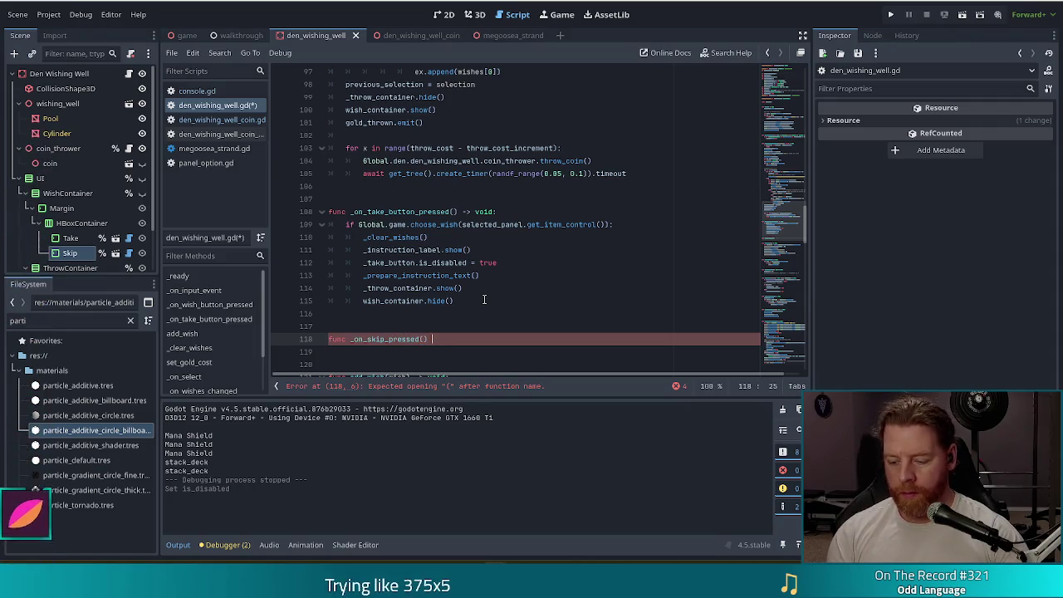
{"action": "type", "text": "void:"}
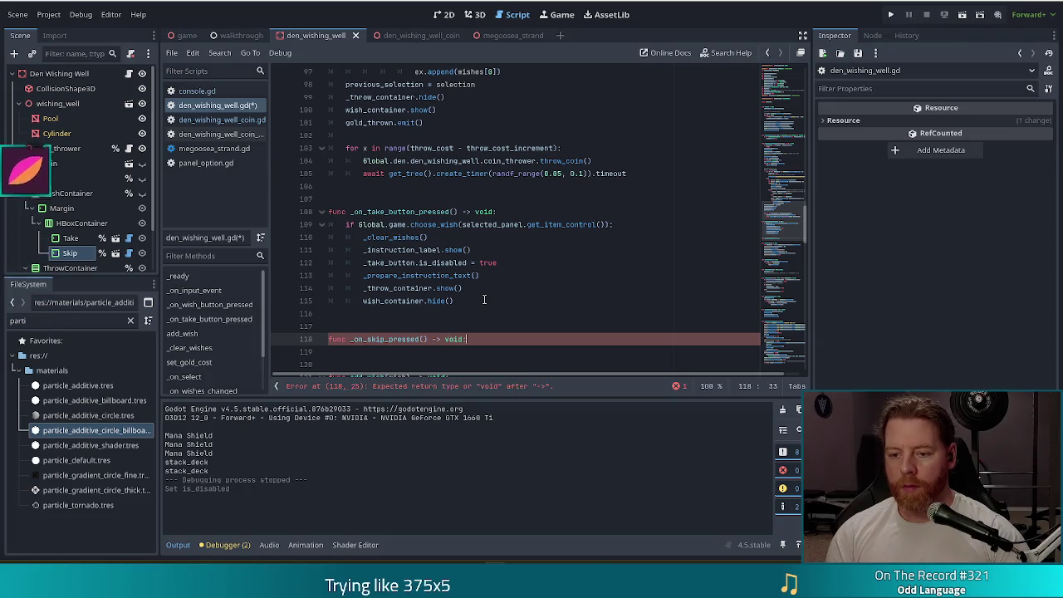
{"action": "key", "text": "Return"}
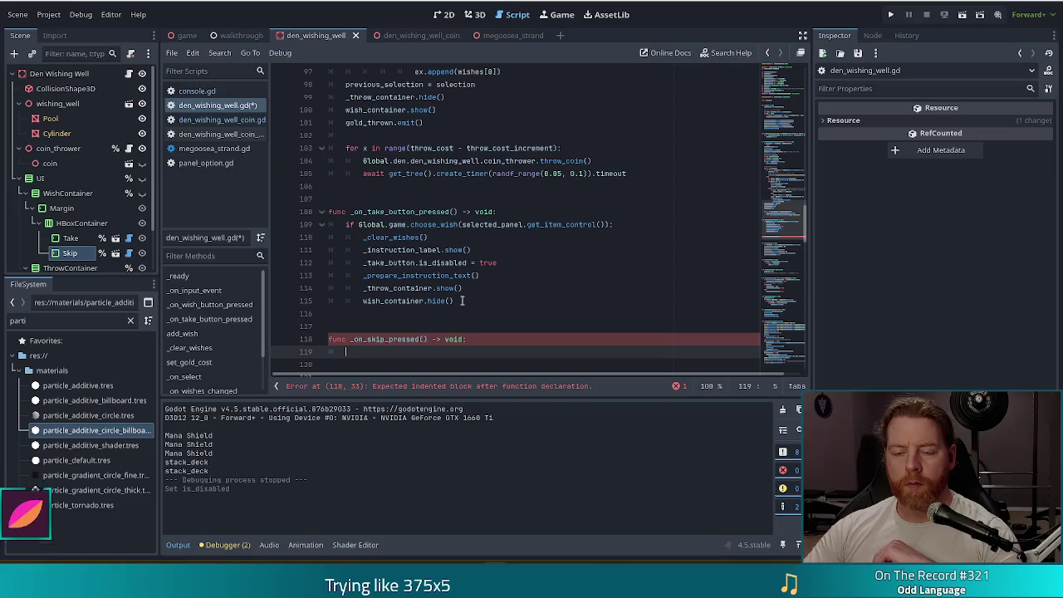
- Review the take handler's lines and place the cursor below the new skip handler
{"action": "left_click", "coordinate": [543, 262]}
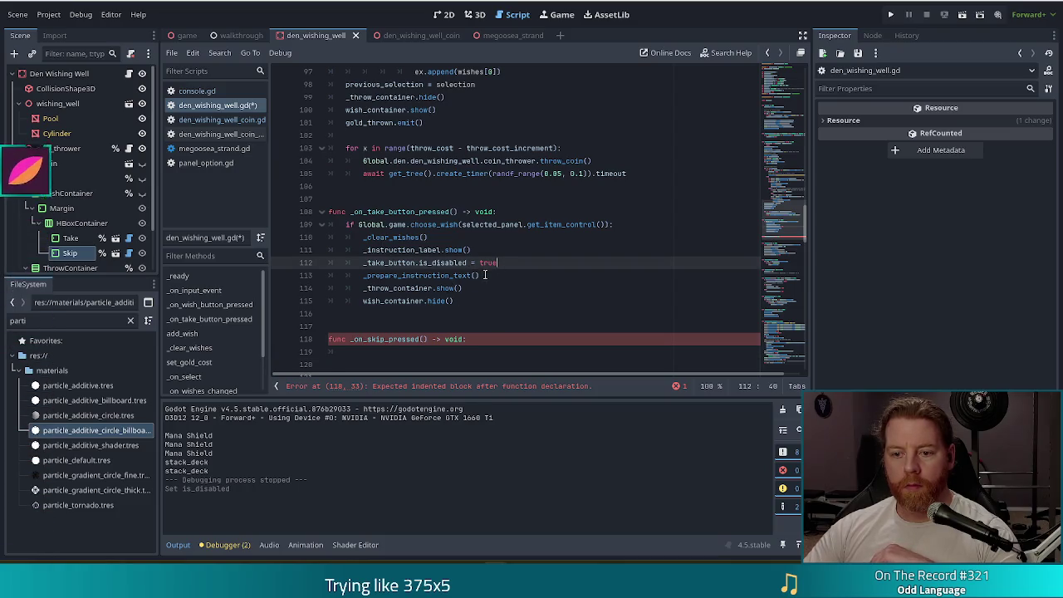
{"action": "left_click", "coordinate": [463, 297]}
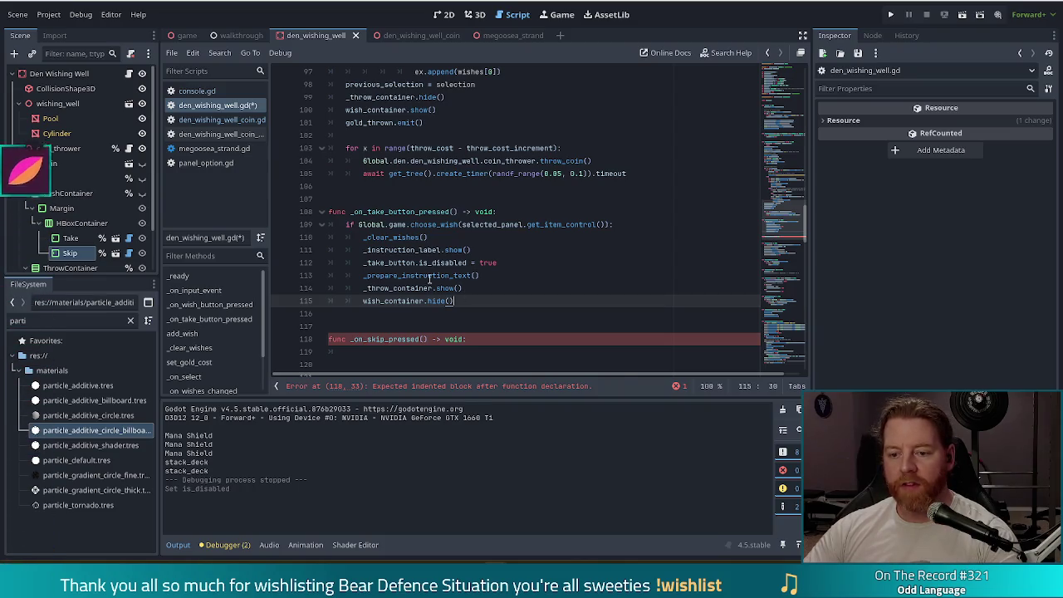
{"action": "scroll", "coordinate": [399, 283], "scroll_direction": "down", "scroll_amount": 2}
{"action": "left_click", "coordinate": [376, 294]}
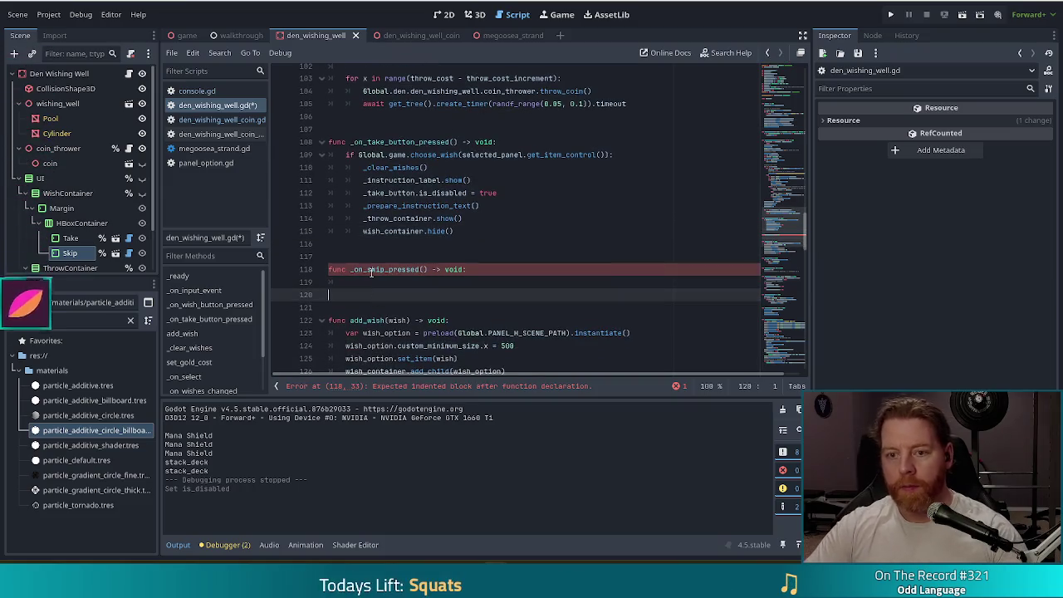
{"action": "scroll", "coordinate": [247, 326], "scroll_direction": "down", "scroll_amount": 2}
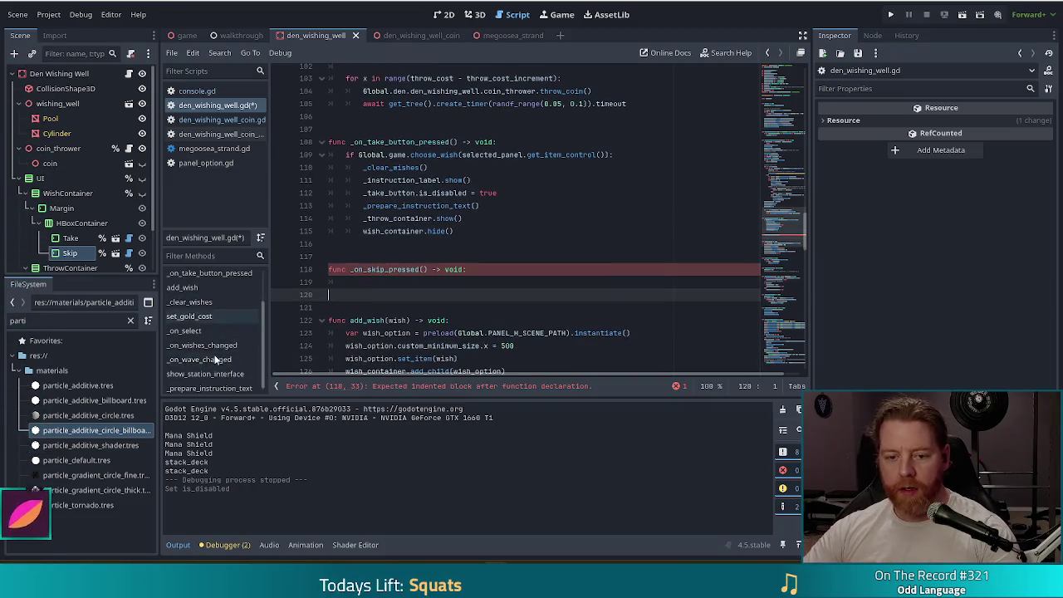
{"action": "scroll", "coordinate": [241, 340], "scroll_direction": "up", "scroll_amount": 2}
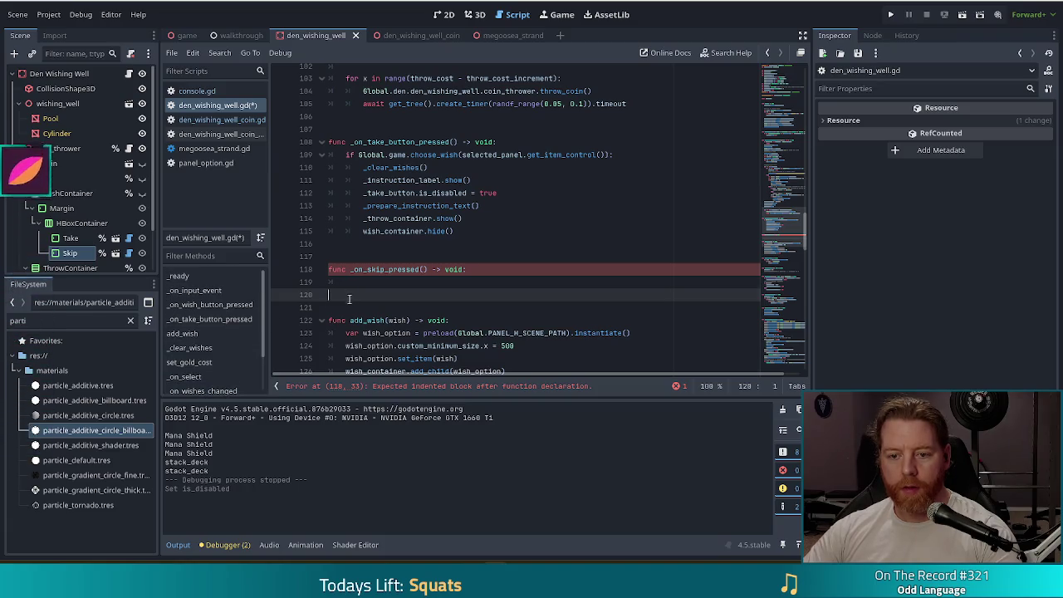
{"action": "scroll", "coordinate": [370, 301], "scroll_direction": "down", "scroll_amount": 1}
{"action": "scroll", "coordinate": [371, 301], "scroll_direction": "down", "scroll_amount": 5}
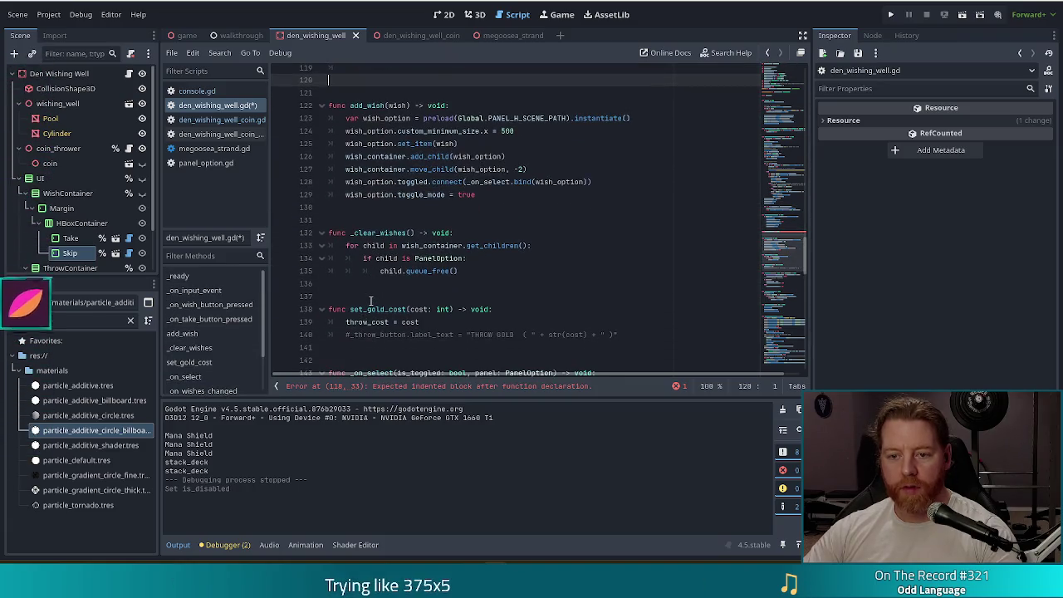
{"action": "scroll", "coordinate": [371, 301], "scroll_direction": "down", "scroll_amount": 3}
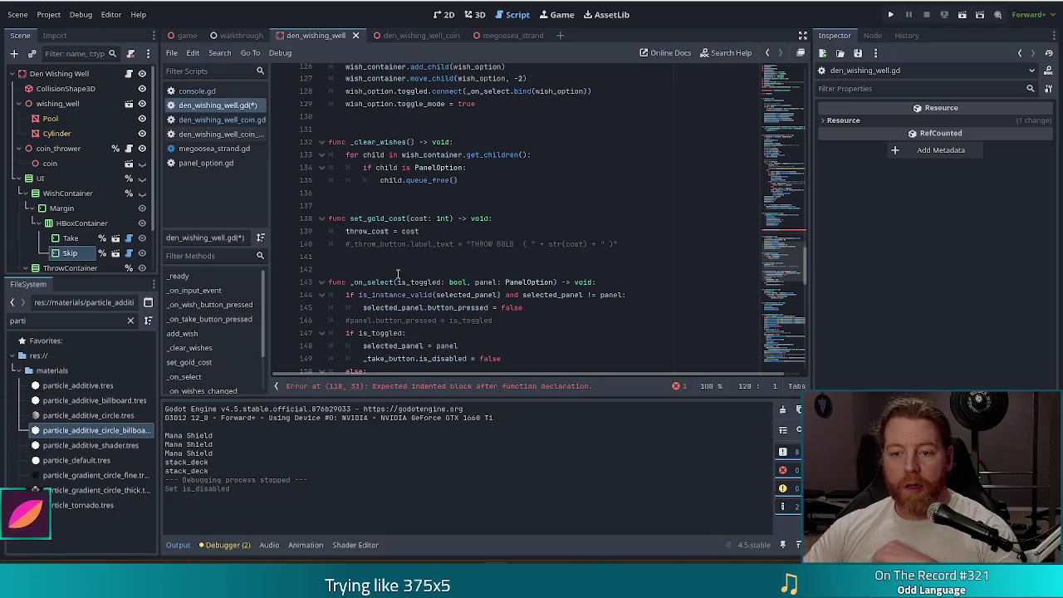
{"action": "scroll", "coordinate": [402, 276], "scroll_direction": "up", "scroll_amount": 2}
{"action": "scroll", "coordinate": [402, 276], "scroll_direction": "up", "scroll_amount": 2}
{"action": "scroll", "coordinate": [413, 282], "scroll_direction": "down", "scroll_amount": 5}
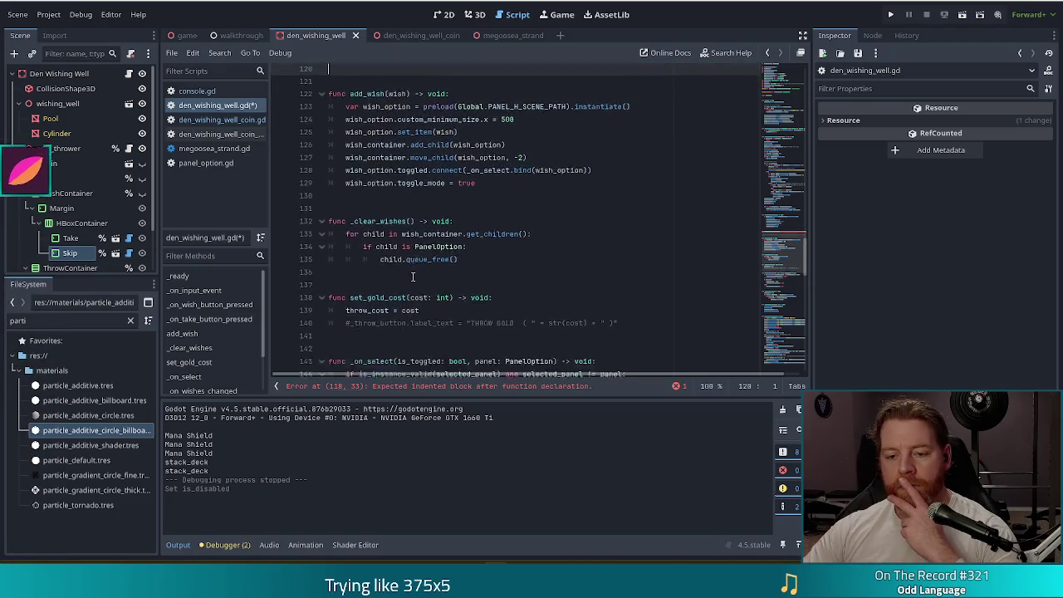
{"action": "scroll", "coordinate": [412, 283], "scroll_direction": "down", "scroll_amount": 6}
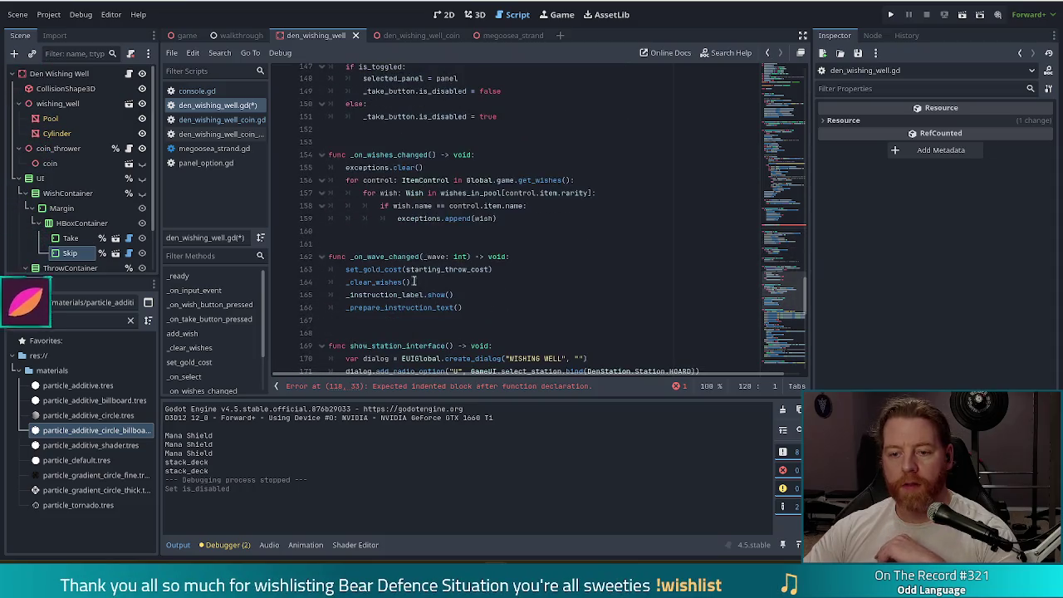
{"action": "mouse_move", "coordinate": [789, 295]}
{"action": "left_mouse_down"}
{"action": "mouse_move", "coordinate": [795, 371]}
{"action": "mouse_move", "coordinate": [793, 299]}
{"action": "mouse_move", "coordinate": [794, 332]}
{"action": "mouse_move", "coordinate": [793, 319]}
{"action": "left_mouse_up"}
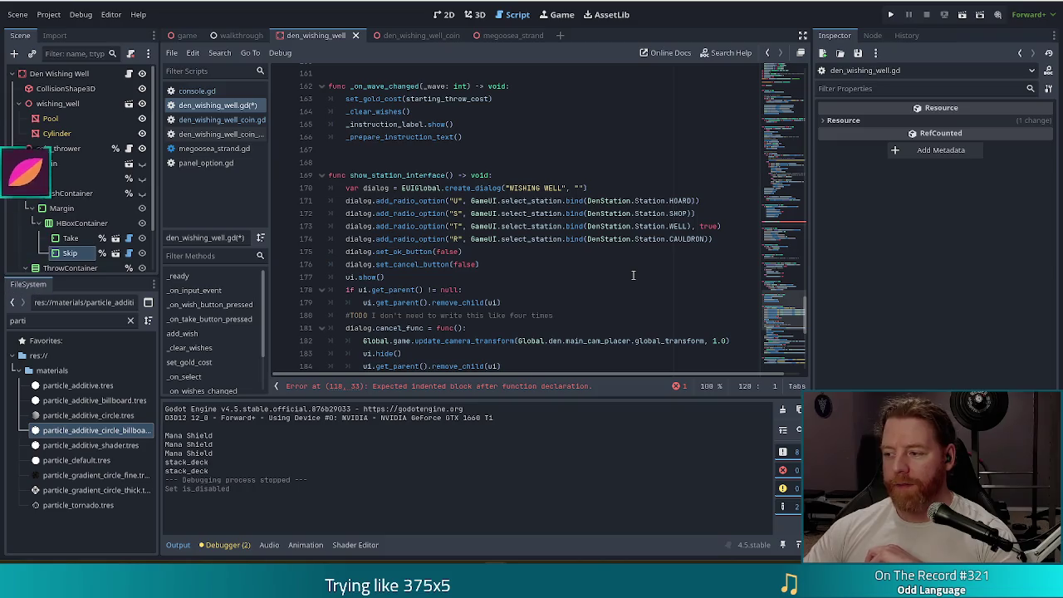
{"action": "left_click_drag", "start_coordinate": [791, 322], "coordinate": [793, 363]}
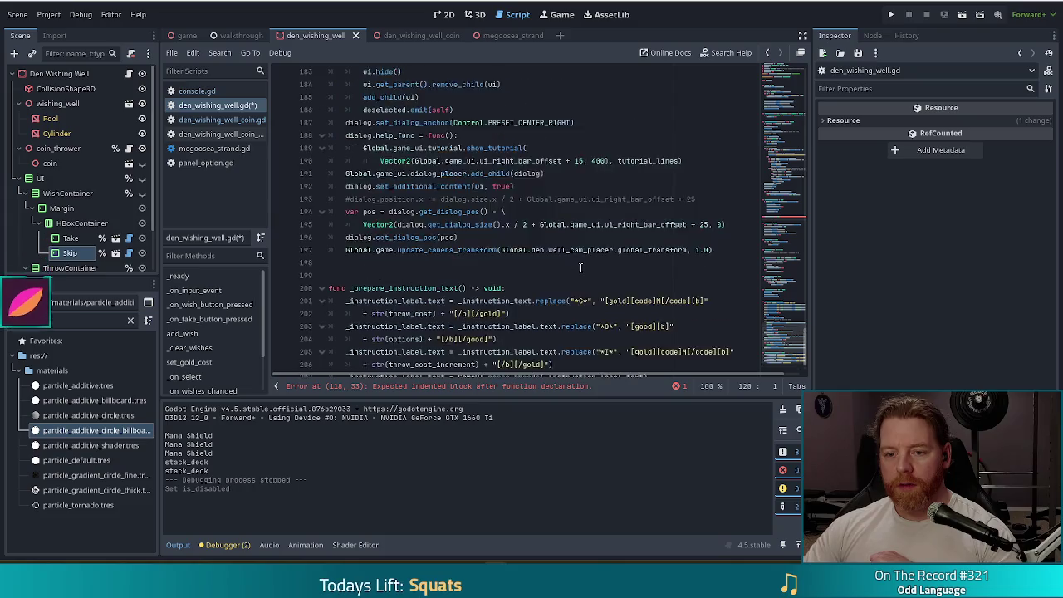
{"action": "scroll", "coordinate": [576, 266], "scroll_direction": "up", "scroll_amount": 4}
{"action": "scroll", "coordinate": [581, 265], "scroll_direction": "up", "scroll_amount": 5}
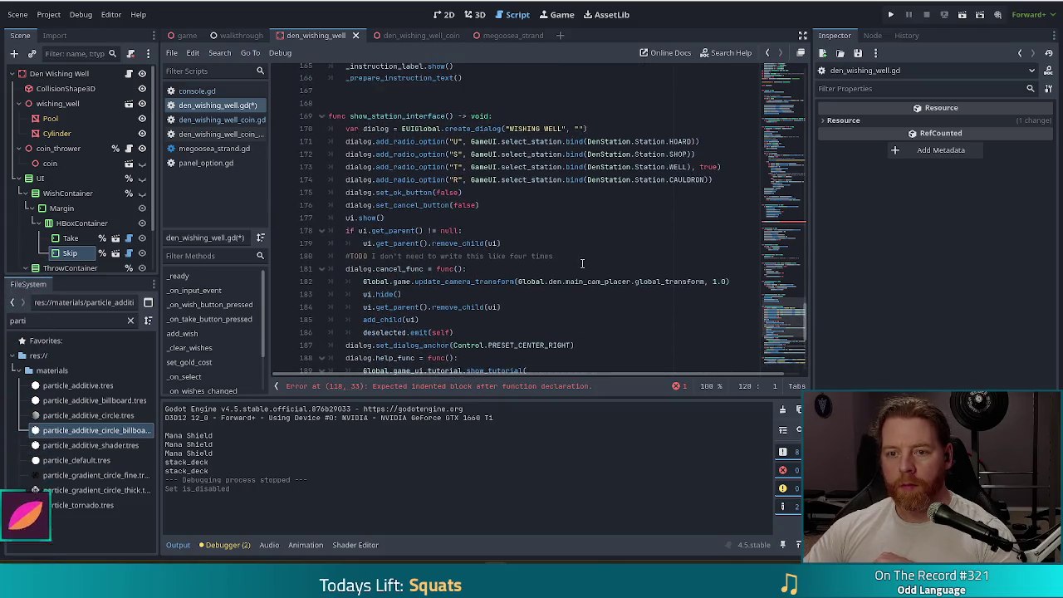
{"action": "scroll", "coordinate": [582, 261], "scroll_direction": "up", "scroll_amount": 7}
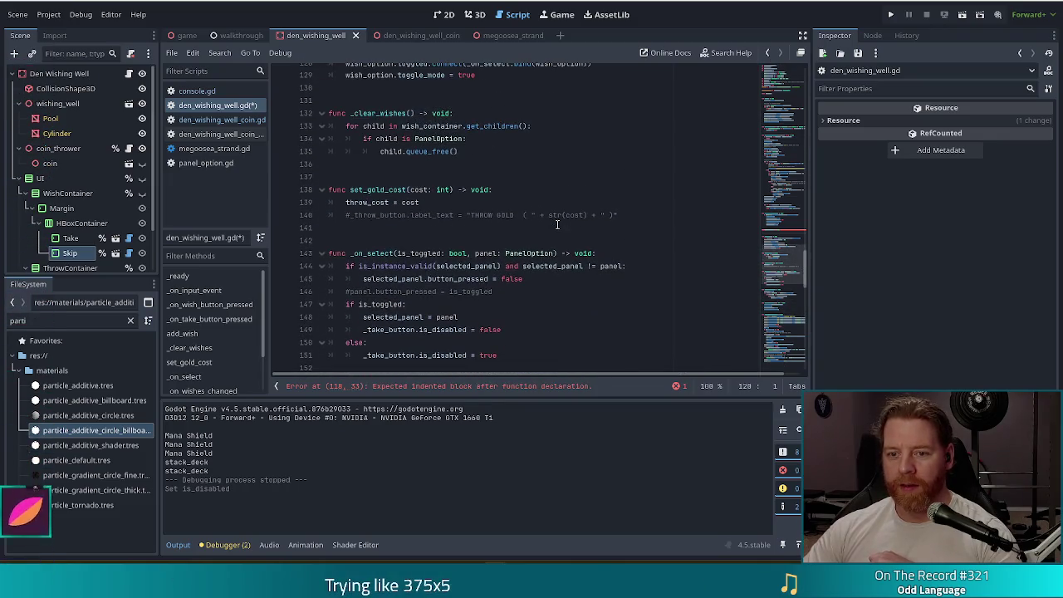
{"action": "scroll", "coordinate": [558, 225], "scroll_direction": "up", "scroll_amount": 3}
{"action": "left_click", "coordinate": [465, 189]}
{"action": "left_click", "coordinate": [451, 138]}
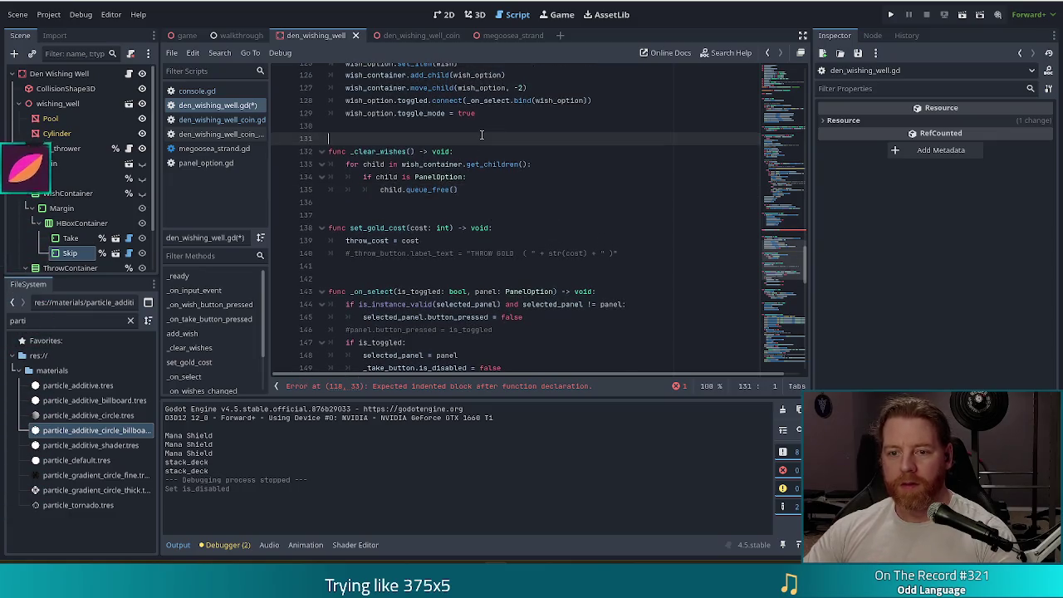
{"action": "scroll", "coordinate": [506, 141], "scroll_direction": "up", "scroll_amount": 3}
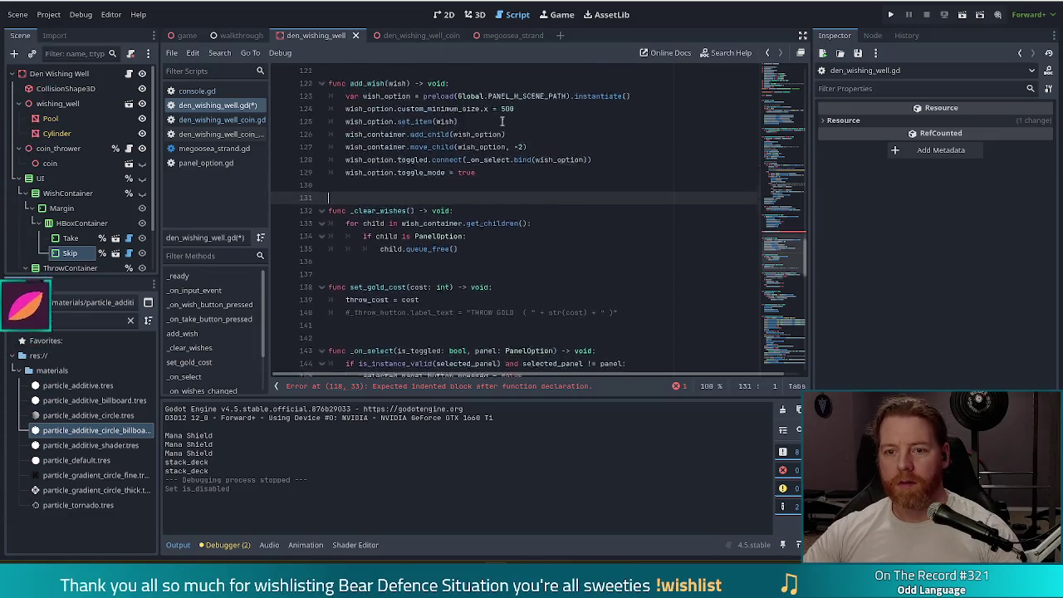
- Declare an empty func _reset() -> void: below add_wish
{"action": "key", "text": "Return"}
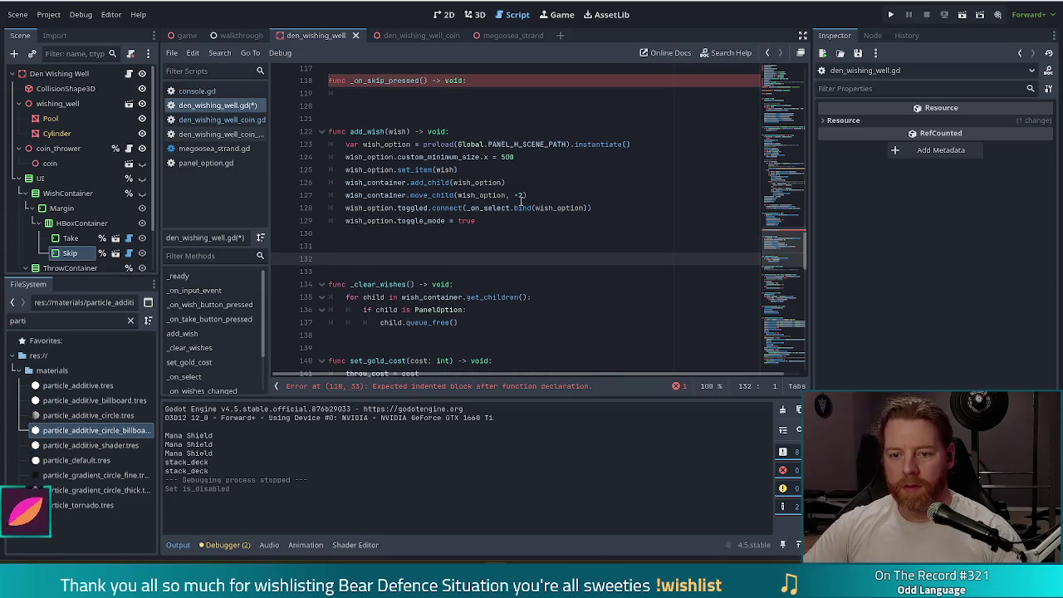
{"action": "type", "text": "func_"}
{"action": "key", "text": "BackSpace"}
{"action": "key", "text": "BackSpace"}
{"action": "key", "text": "BackSpace"}
{"action": "type", "text": "_reset() -"}
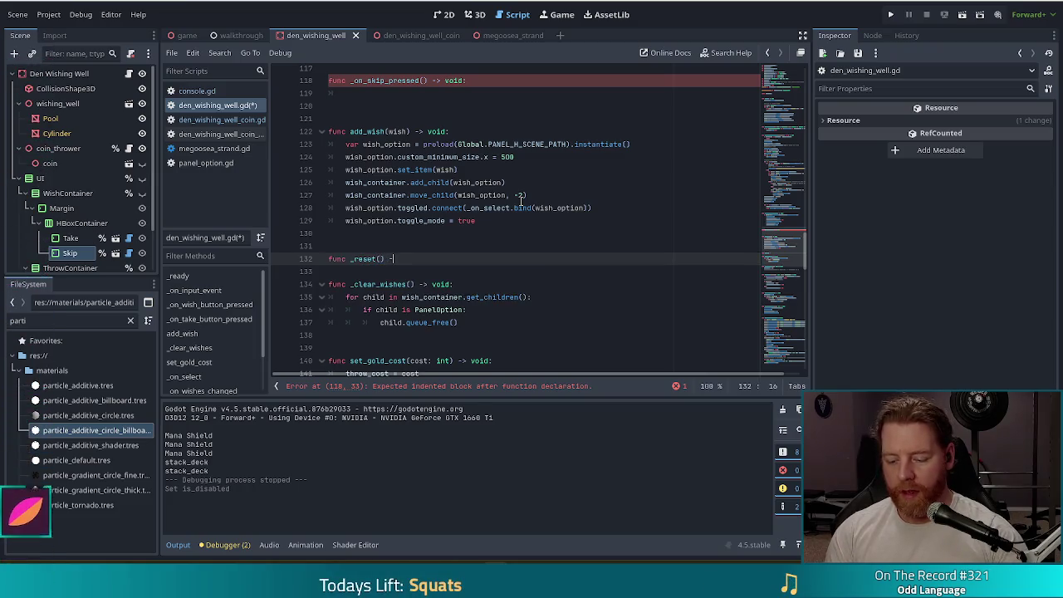
{"action": "type", "text": "> void:"}
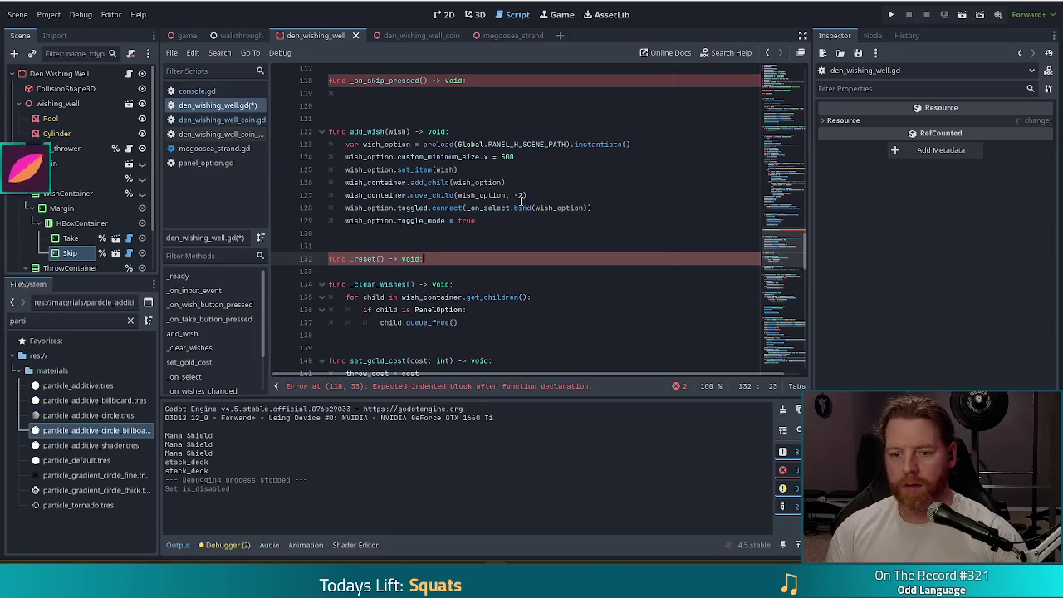
{"action": "key", "text": "Return"}
{"action": "key", "text": "Down"}
{"action": "key", "text": "Down"}
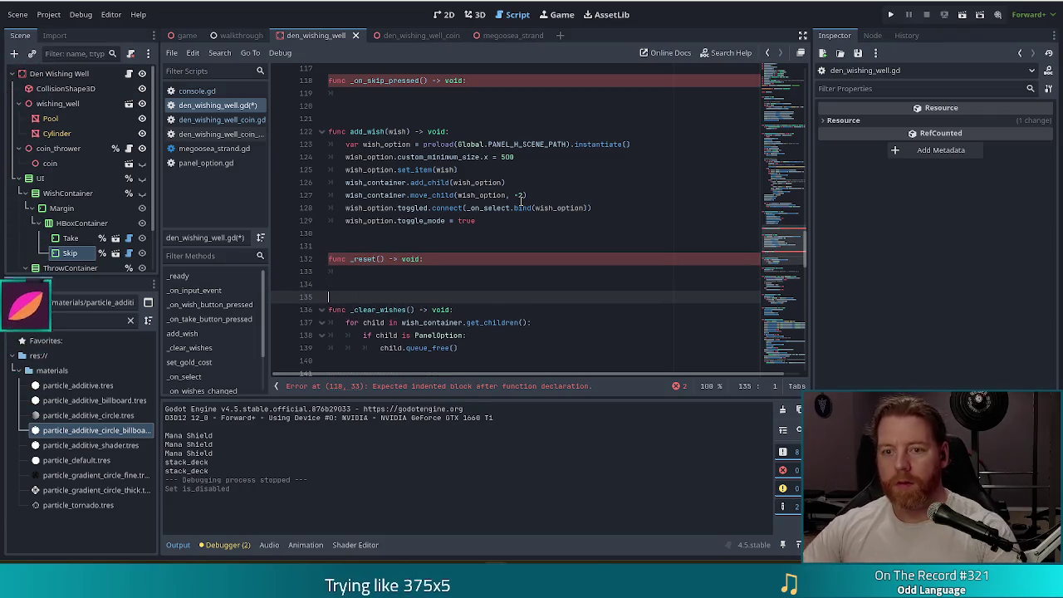
{"action": "scroll", "coordinate": [537, 211], "scroll_direction": "up", "scroll_amount": 4}
- Cut the take handler's body, replace it with a _reset() call, and save
{"action": "mouse_move", "coordinate": [456, 181]}
{"action": "left_mouse_down"}
{"action": "mouse_move", "coordinate": [359, 181]}
{"action": "mouse_move", "coordinate": [363, 117]}
{"action": "left_mouse_up"}
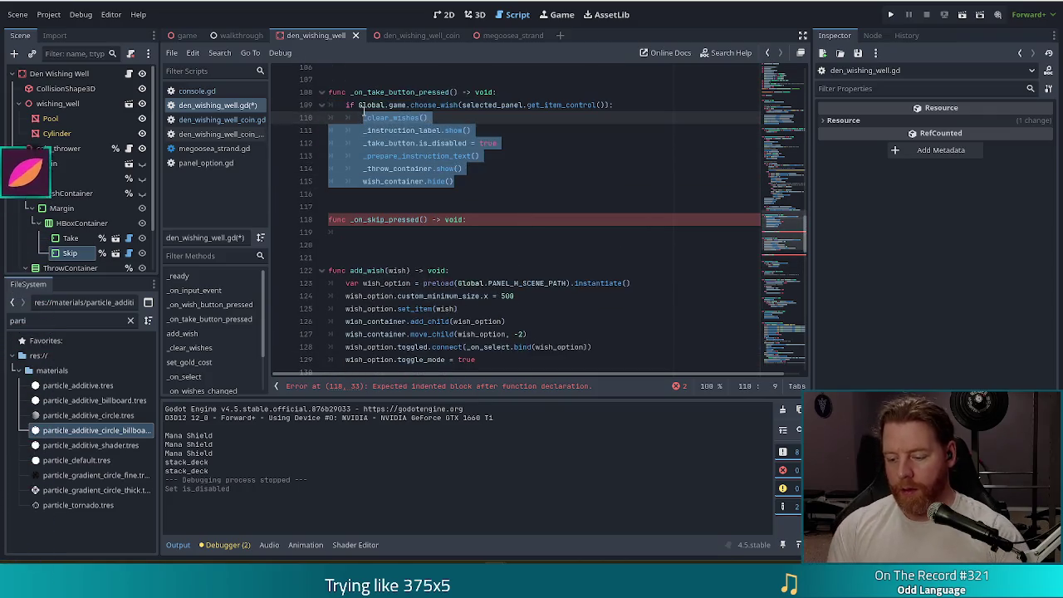
{"action": "key", "text": "ctrl+x"}
{"action": "type", "text": "_reset"}
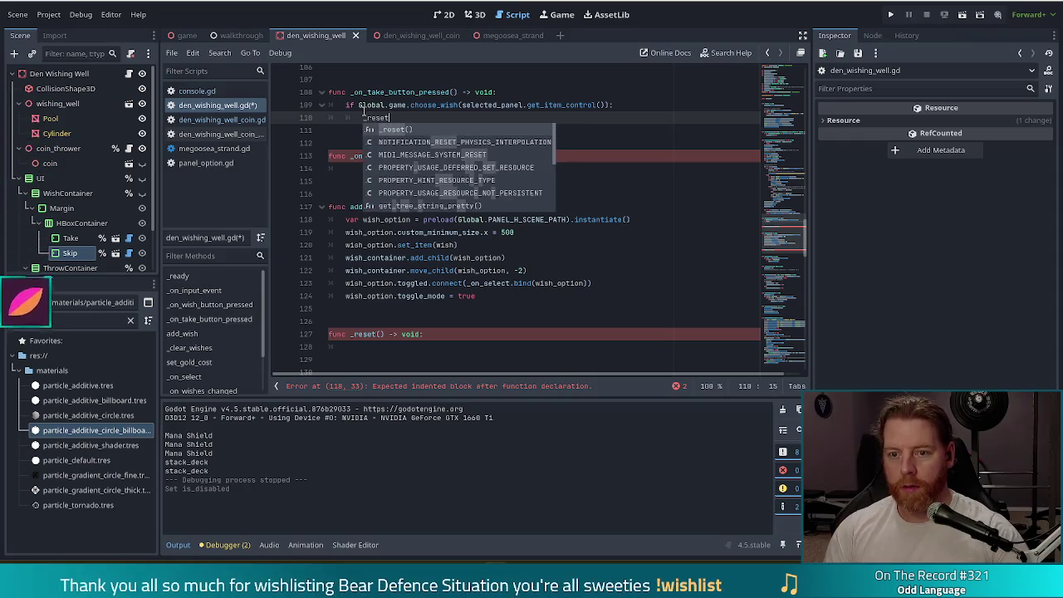
{"action": "key", "text": "Return"}
{"action": "key", "text": "ctrl+s"}
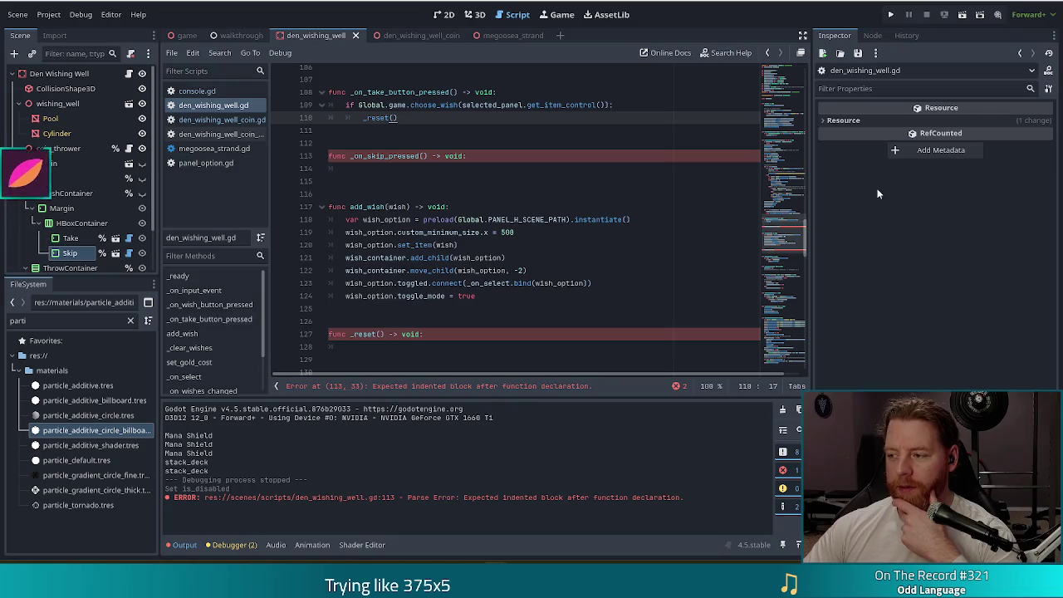
- Paste the old take-handler body into _reset(), dedent it, and put _clear_wishes() on its own line
{"action": "left_click", "coordinate": [449, 332]}
{"action": "key", "text": "ctrl+v"}
{"action": "left_click", "coordinate": [405, 276]}
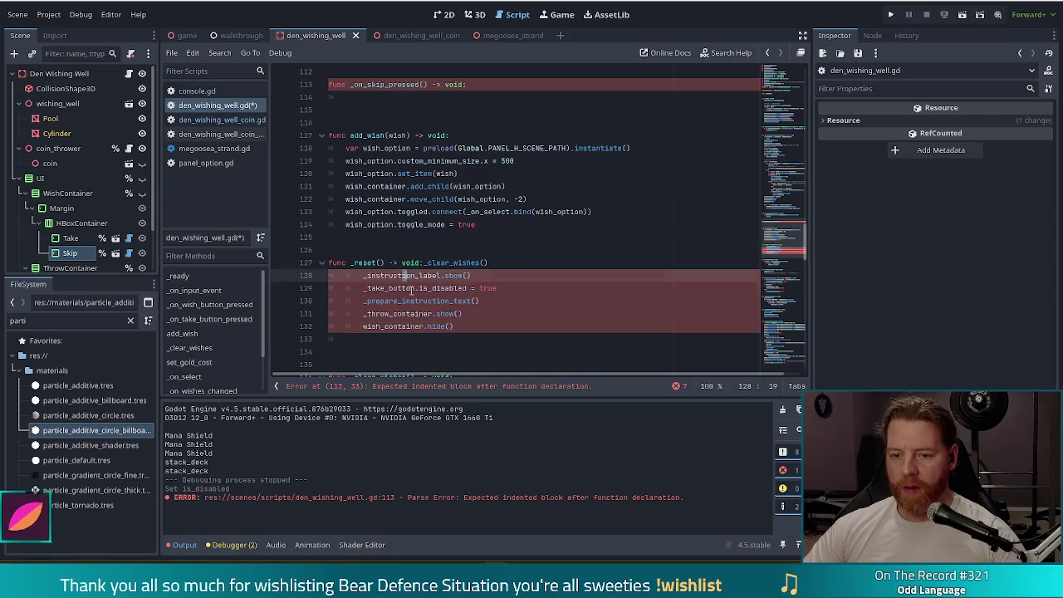
{"action": "left_click_drag", "start_coordinate": [357, 275], "coordinate": [408, 339]}
{"action": "key", "text": "shift+Tab"}
{"action": "left_click", "coordinate": [432, 341]}
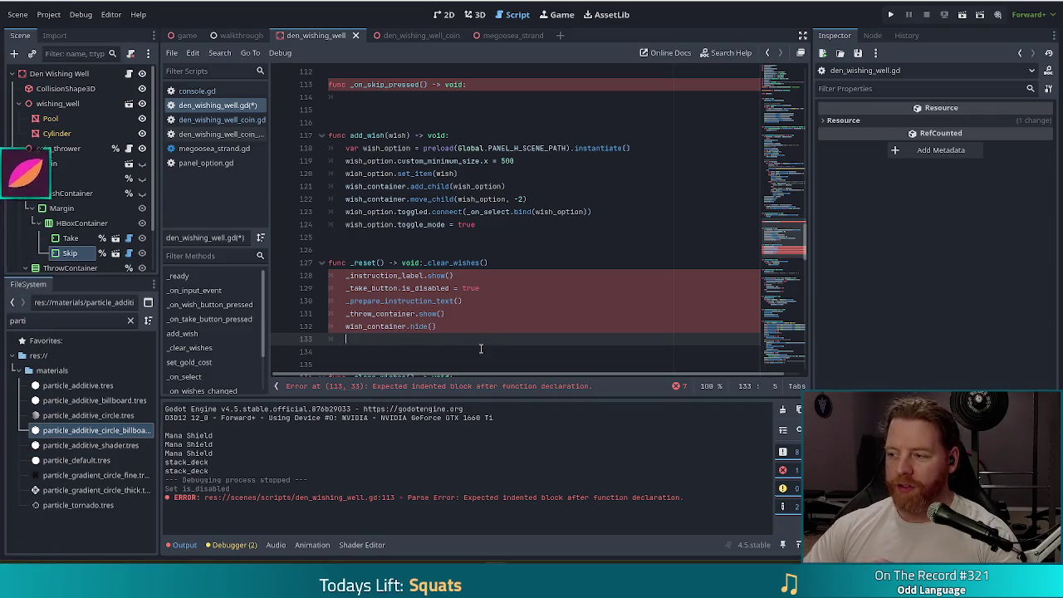
{"action": "left_click_drag", "start_coordinate": [438, 339], "coordinate": [438, 325]}
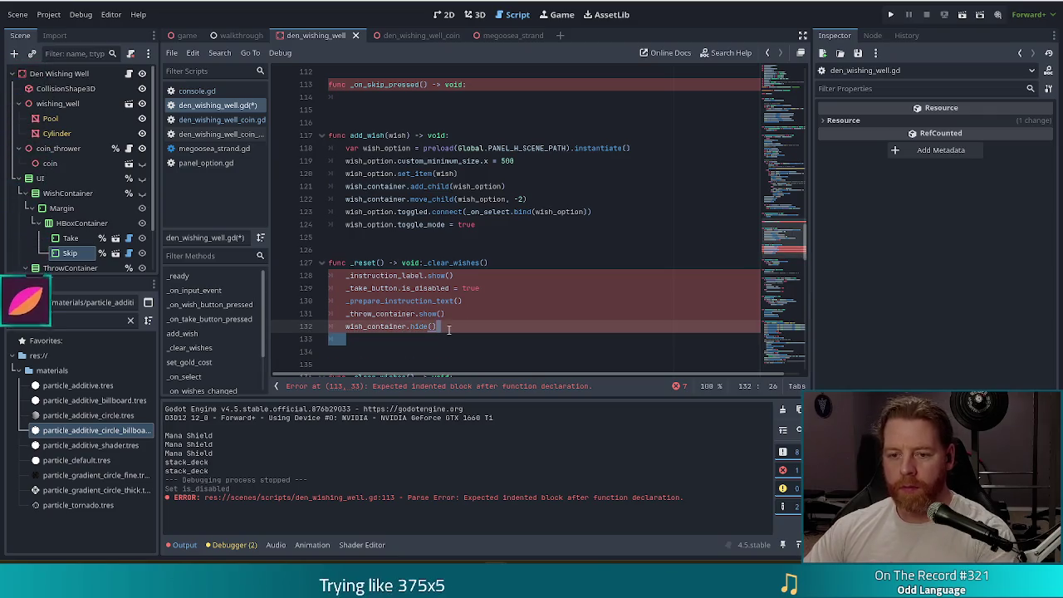
{"action": "key", "text": "BackSpace"}
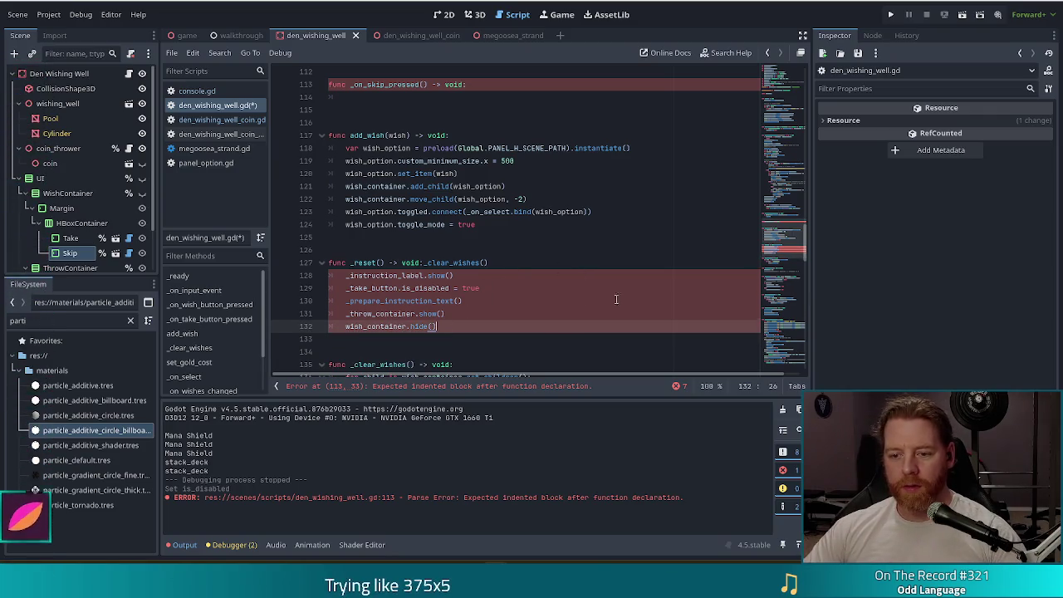
{"action": "left_click", "coordinate": [488, 276]}
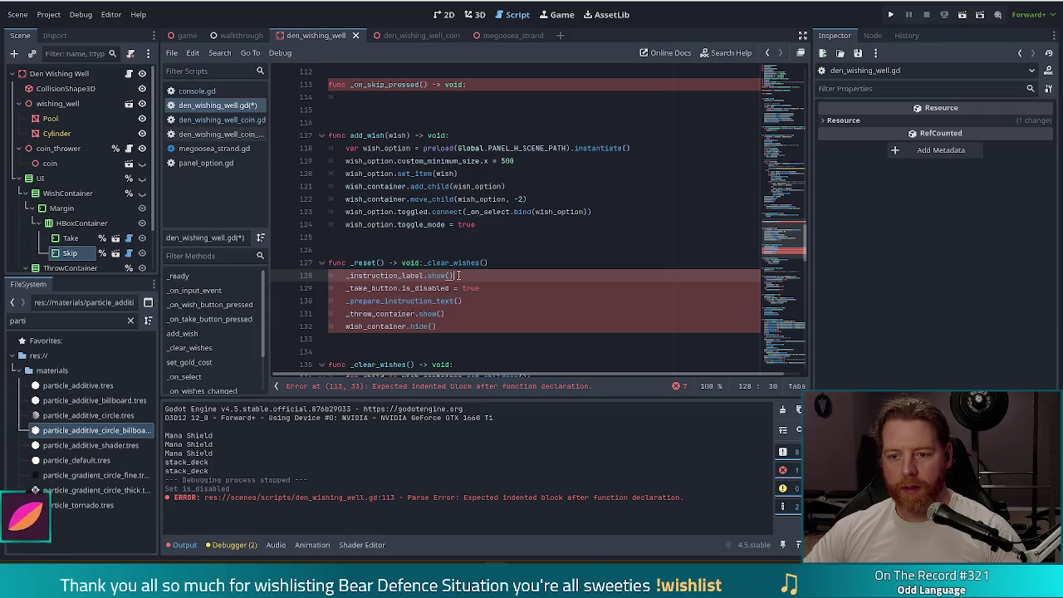
{"action": "left_click", "coordinate": [425, 265]}
{"action": "key", "text": "Return"}
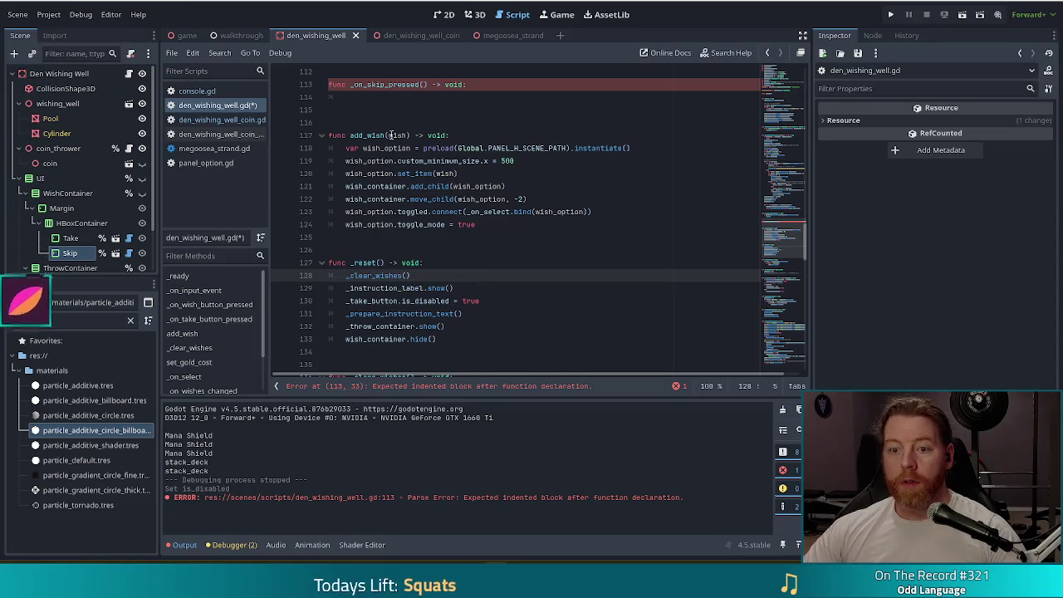
- Make _on_skip_pressed call _reset() and save the script
{"action": "left_click", "coordinate": [398, 97]}
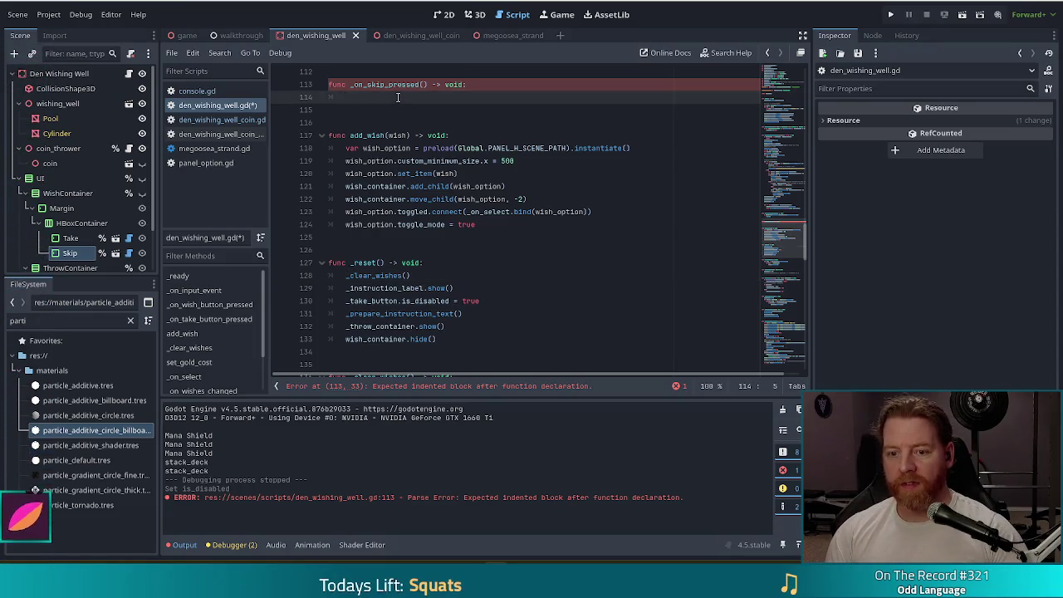
{"action": "type", "text": "_reset()"}
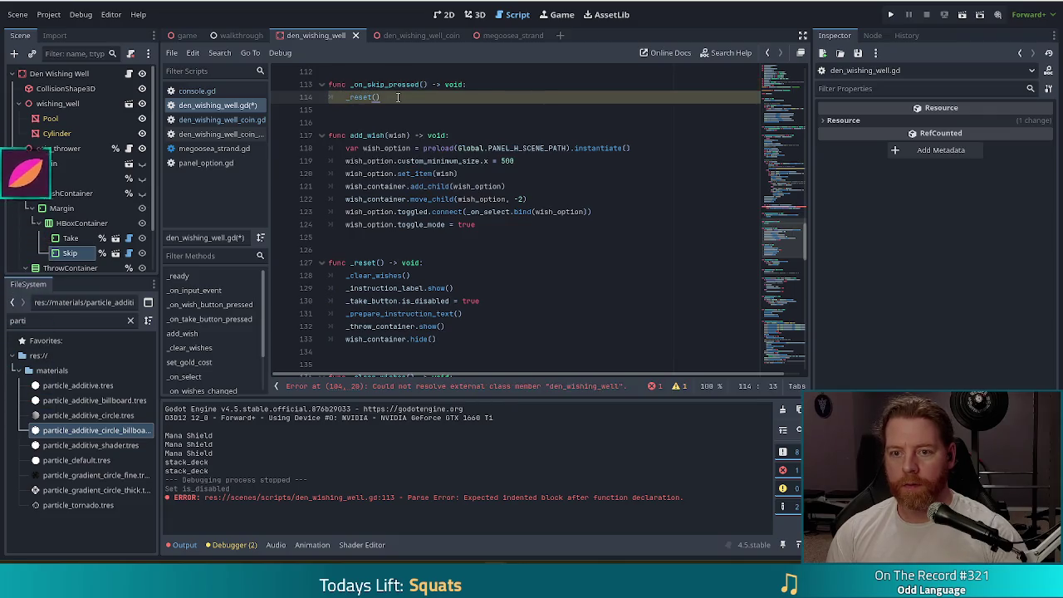
{"action": "key", "text": "ctrl+s"}
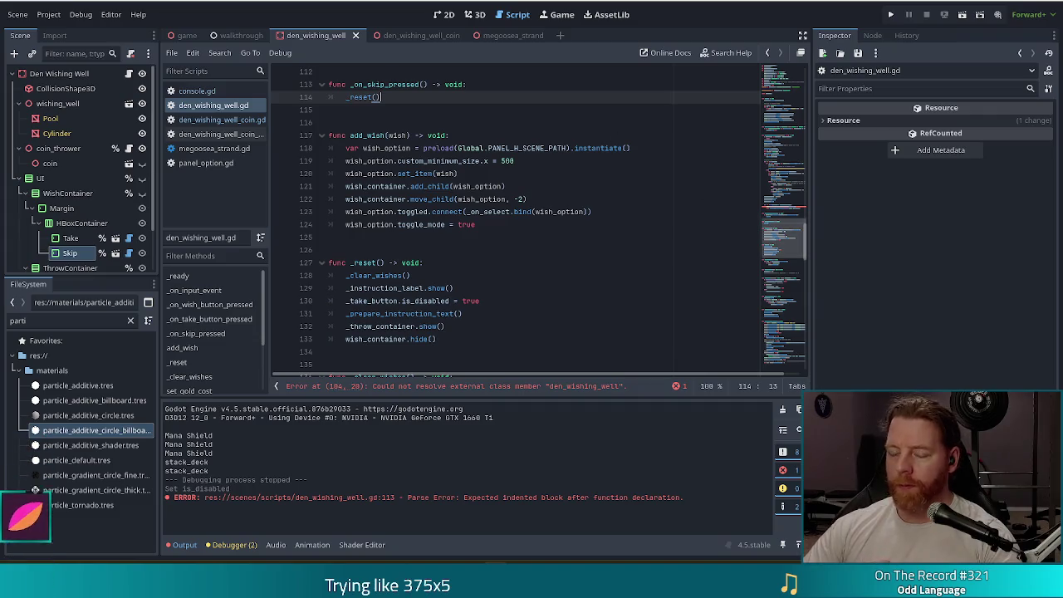
- Inspect the error flagged on line 104 of the wishing well script
{"action": "left_click", "coordinate": [406, 111]}
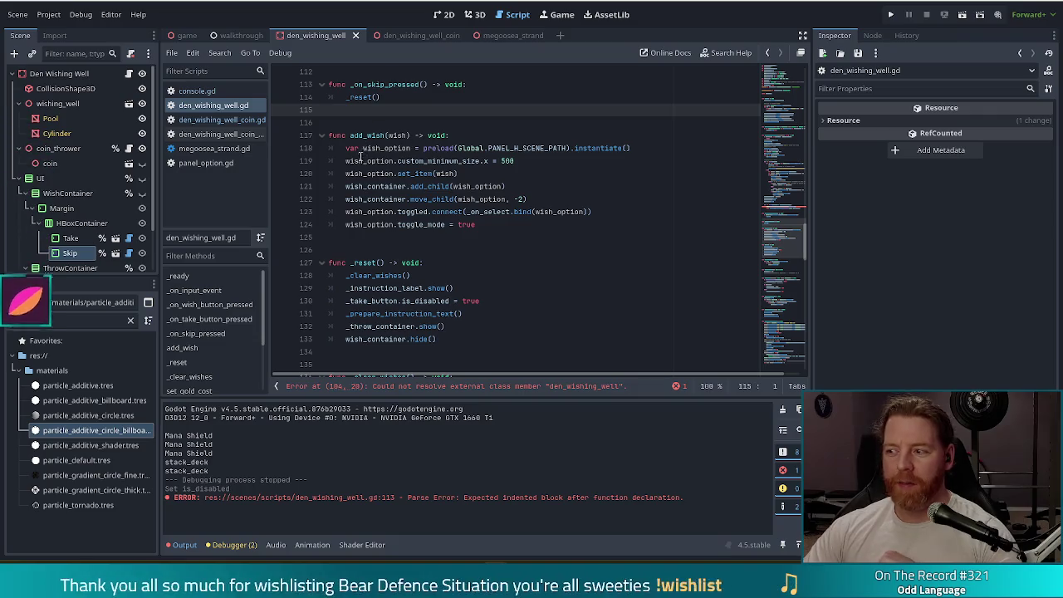
{"action": "mouse_move", "coordinate": [358, 157]}
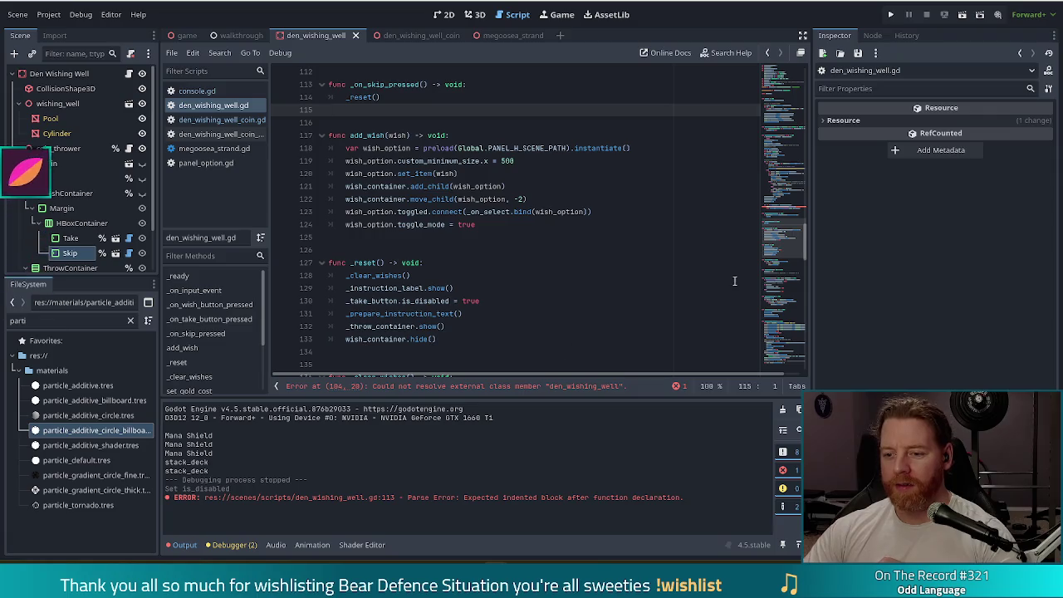
{"action": "scroll", "coordinate": [785, 212], "scroll_direction": "up", "scroll_amount": 4}
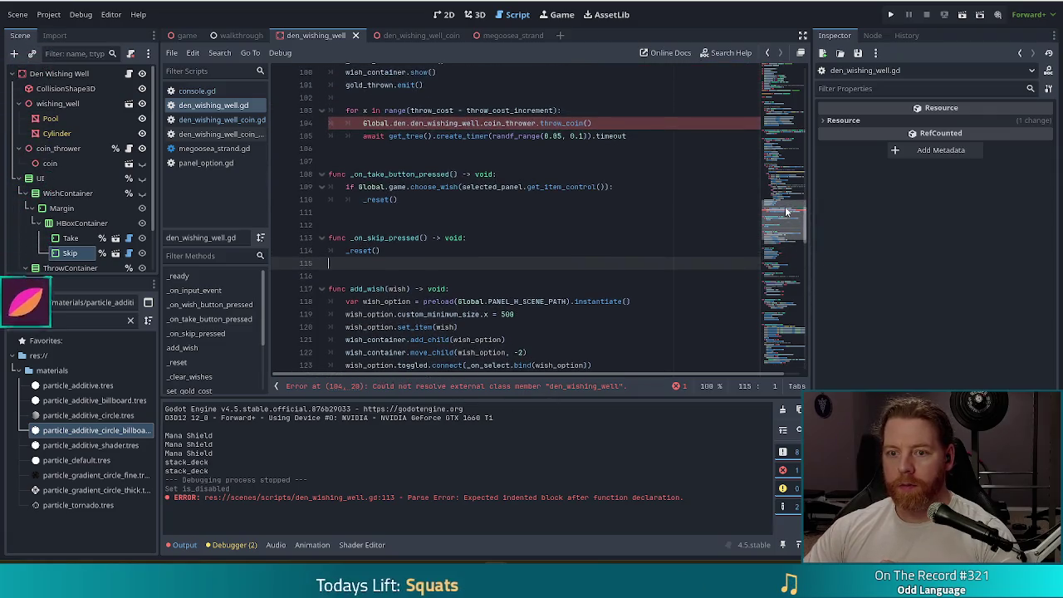
{"action": "left_click", "coordinate": [501, 123]}
{"action": "left_click", "coordinate": [472, 123]}
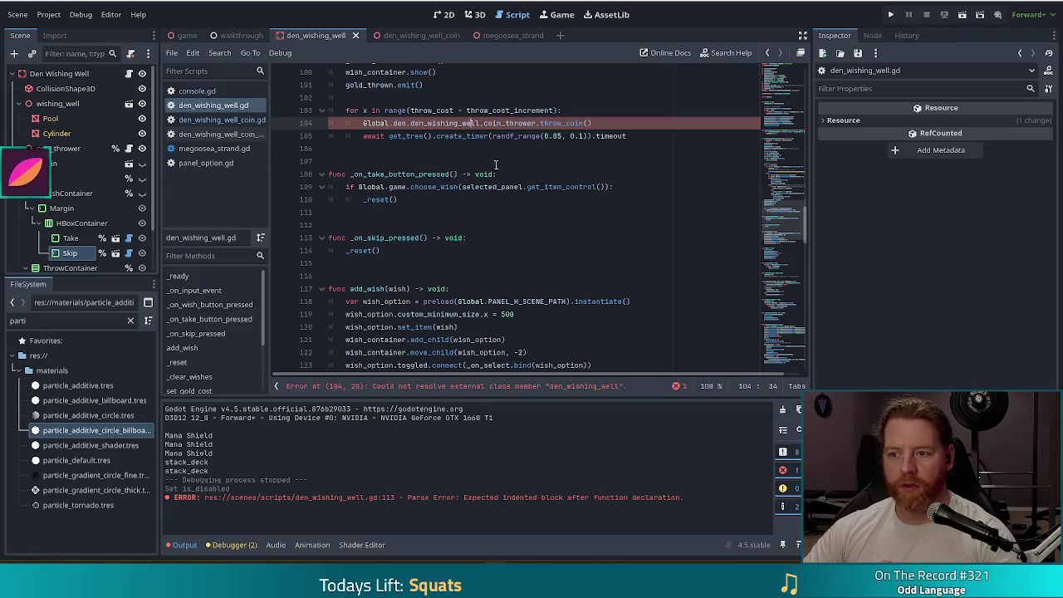
{"action": "scroll", "coordinate": [783, 225], "scroll_direction": "up", "scroll_amount": 6}
{"action": "scroll", "coordinate": [783, 216], "scroll_direction": "down", "scroll_amount": 2}
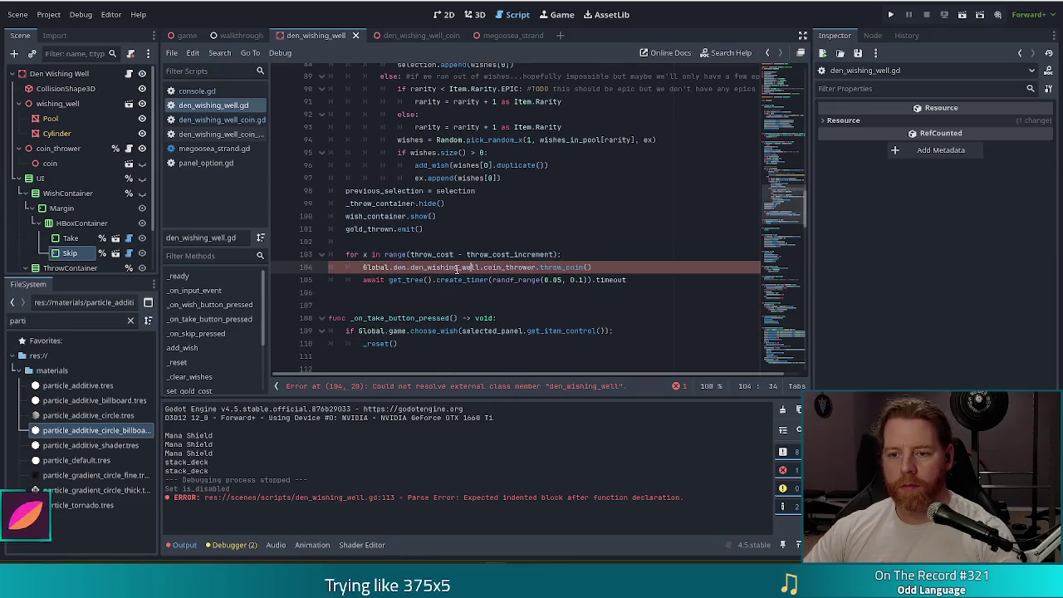
- Save the script and run the project with F5
{"action": "key", "text": "ctrl+s"}
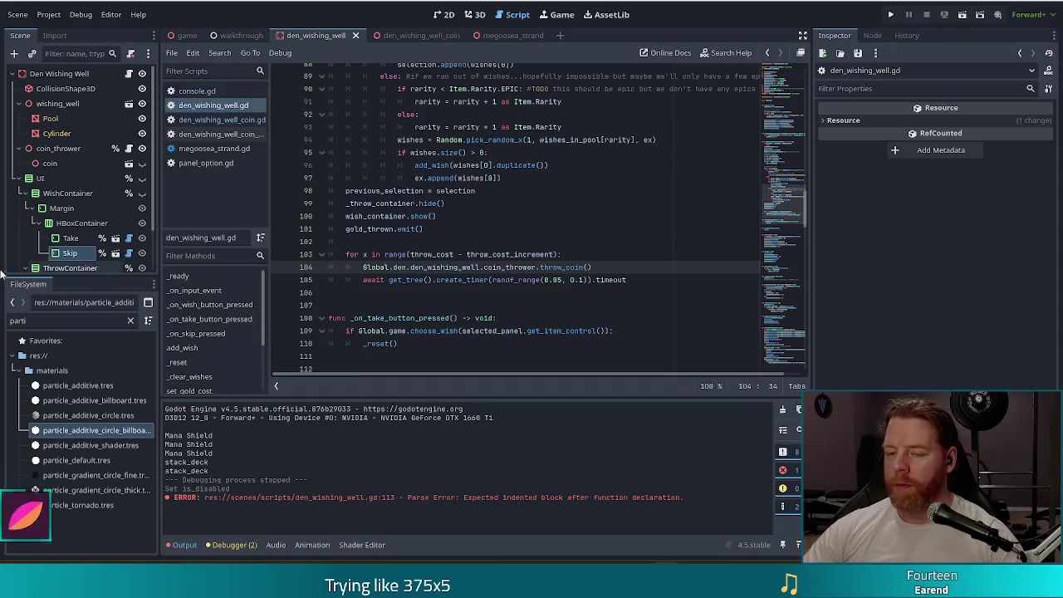
{"action": "left_click", "coordinate": [520, 281]}
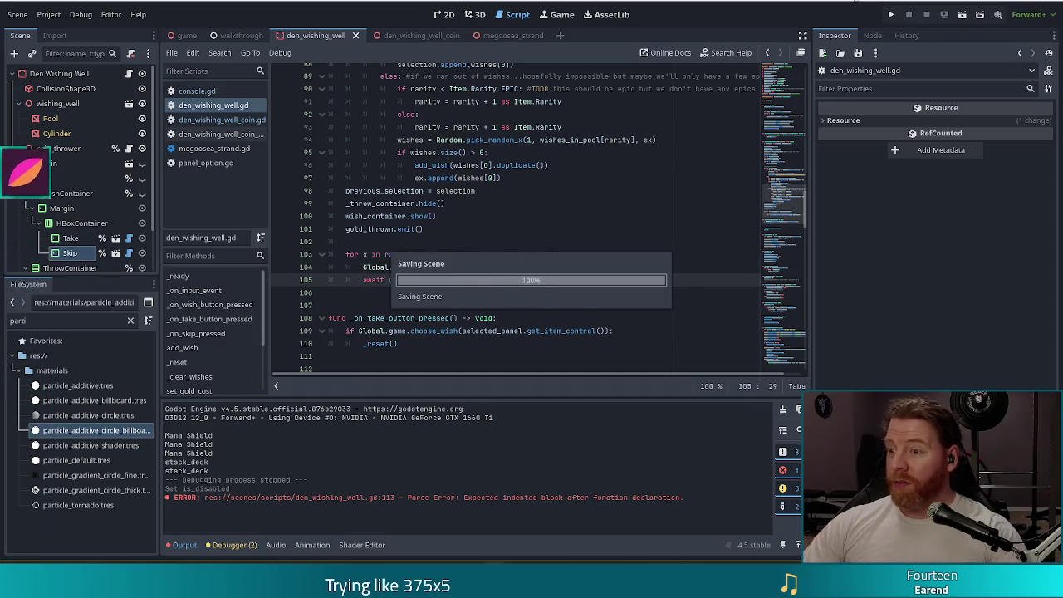
{"action": "key", "text": "F5"}
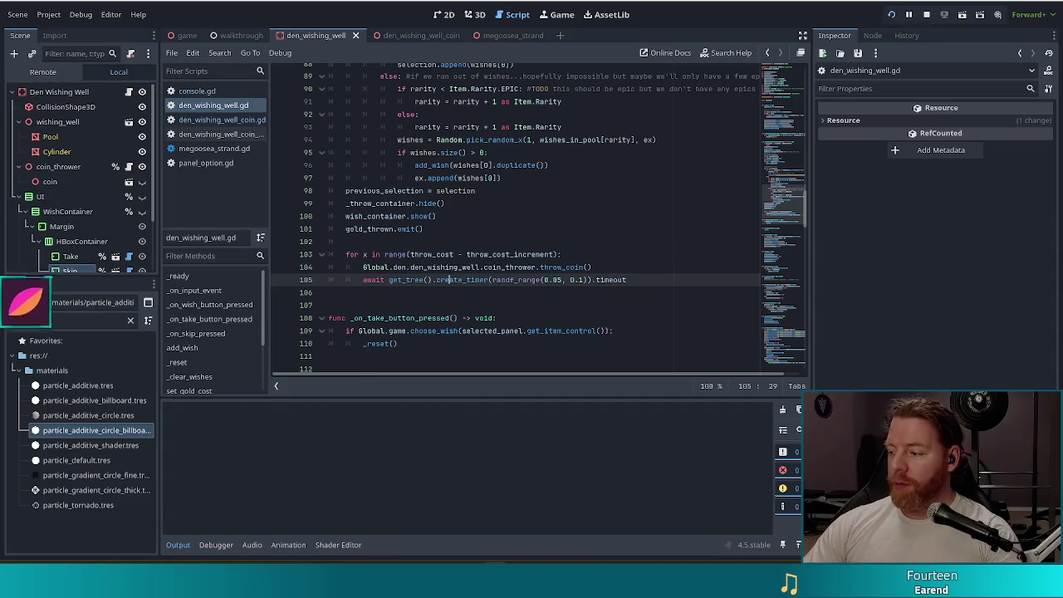